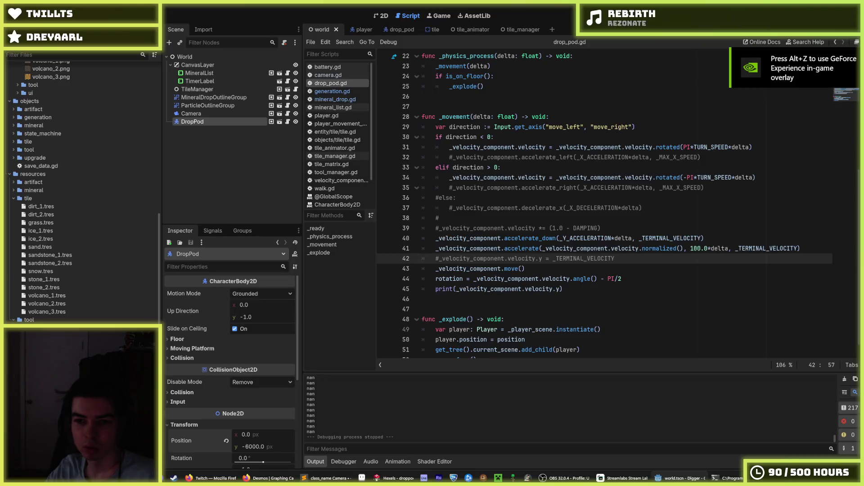
Change the line 41 acceleration strength from 100.0 to 0.0, save, and test-run the game.
click(700, 249)
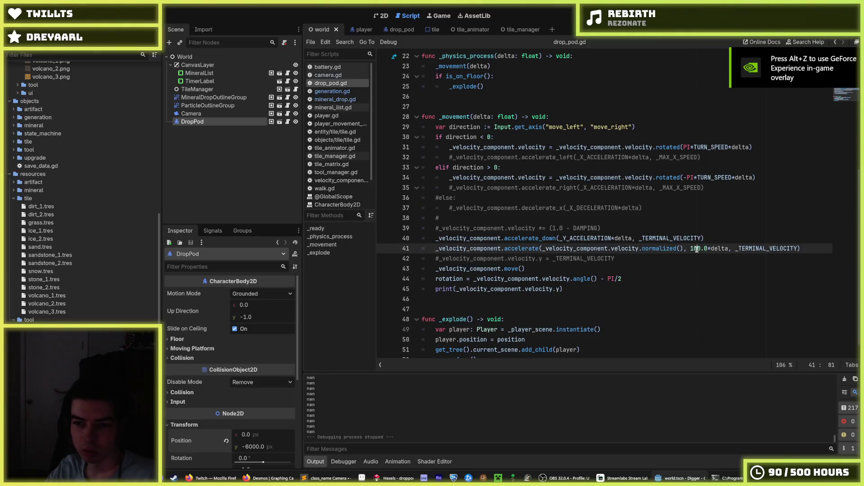
key(BackSpace)
key(BackSpace)
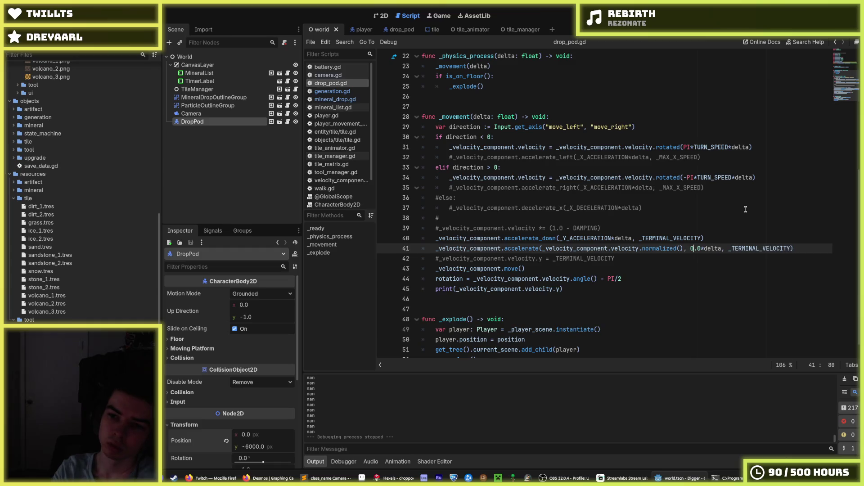
key(ctrl+s)
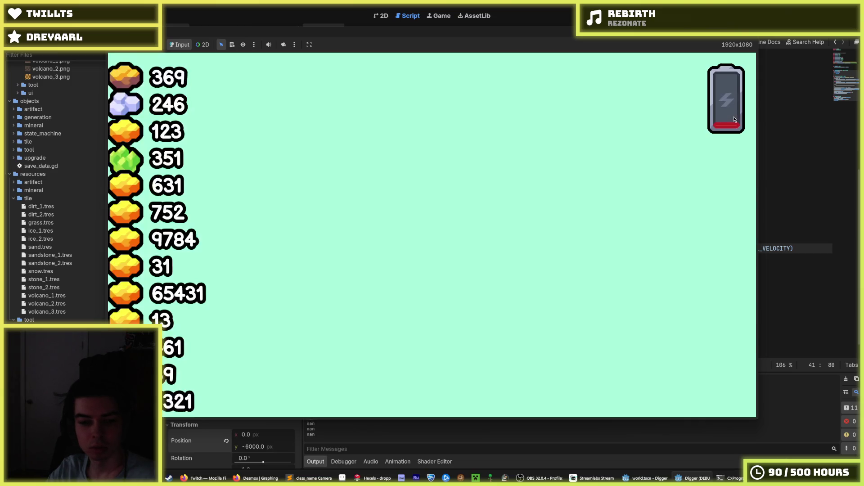
key(F8)
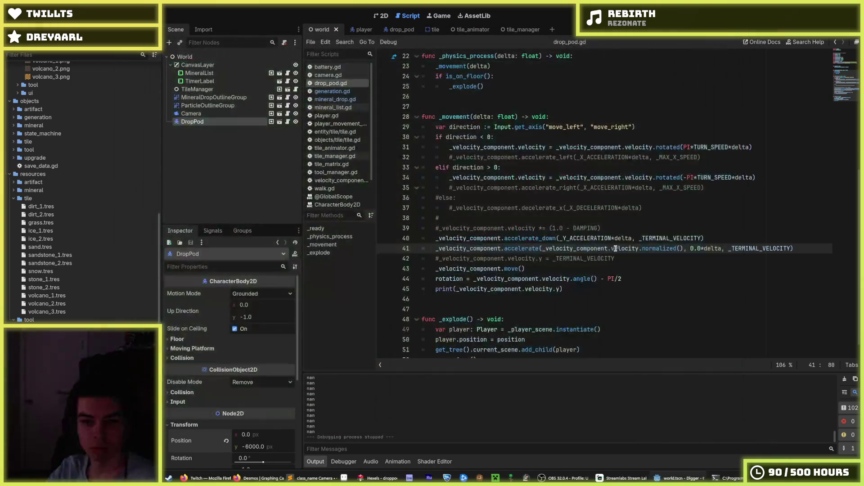
Comment out the line 41 acceleration call and relaunch the game.
click(594, 248)
key(ctrl+k)
key(Right)
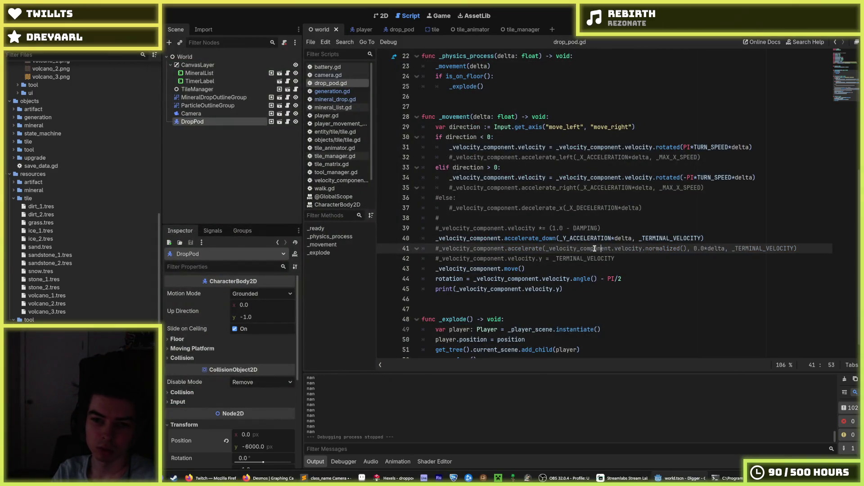
key(F5)
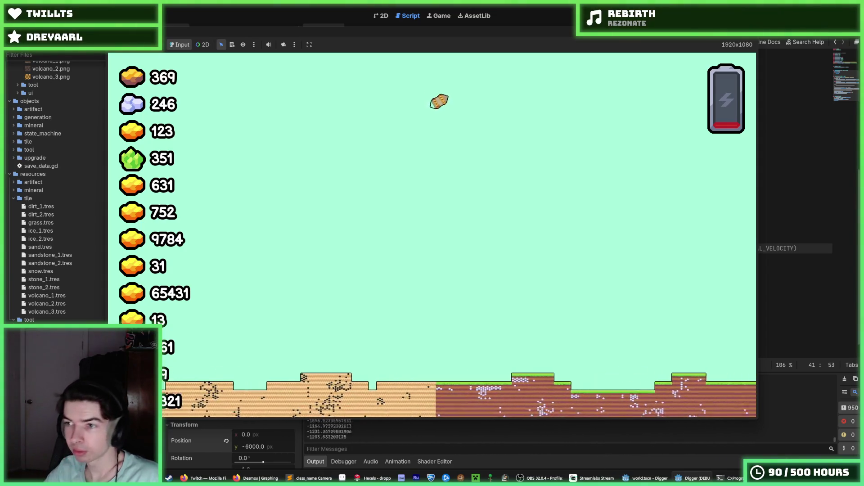
Stop the test run and uncomment the line 41 acceleration call in drop_pod.gd.
key(F8)
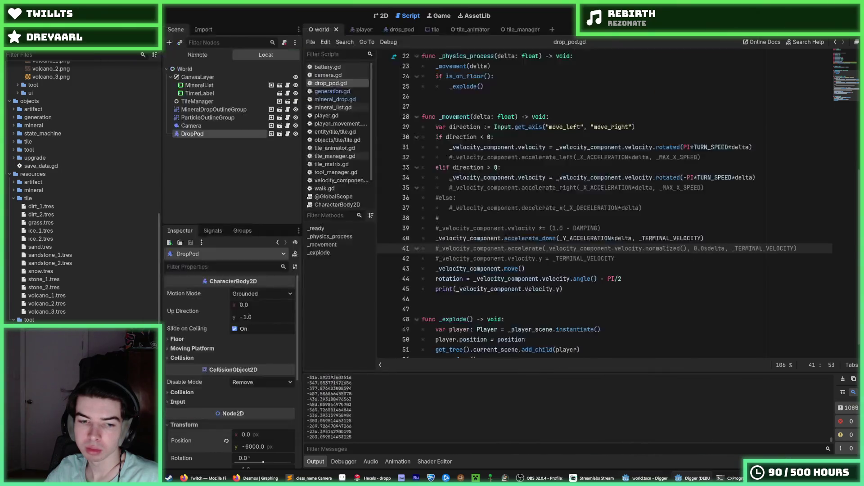
key(ctrl+k)
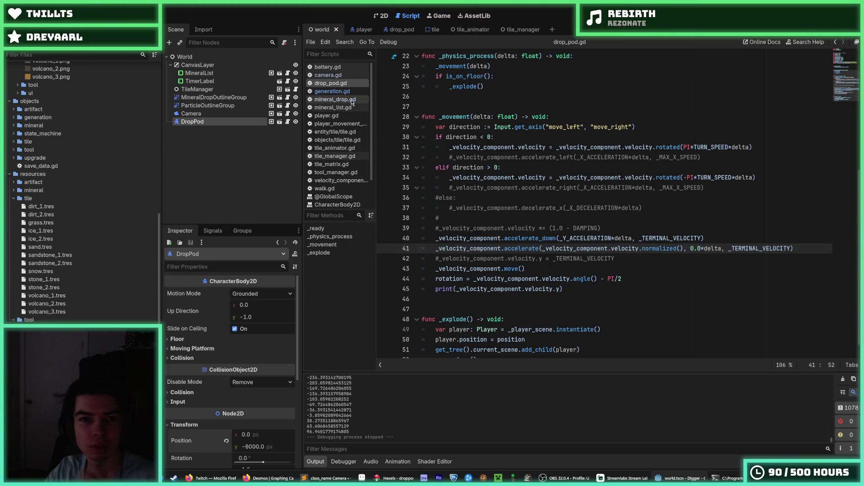
scroll(347, 135, down, 2)
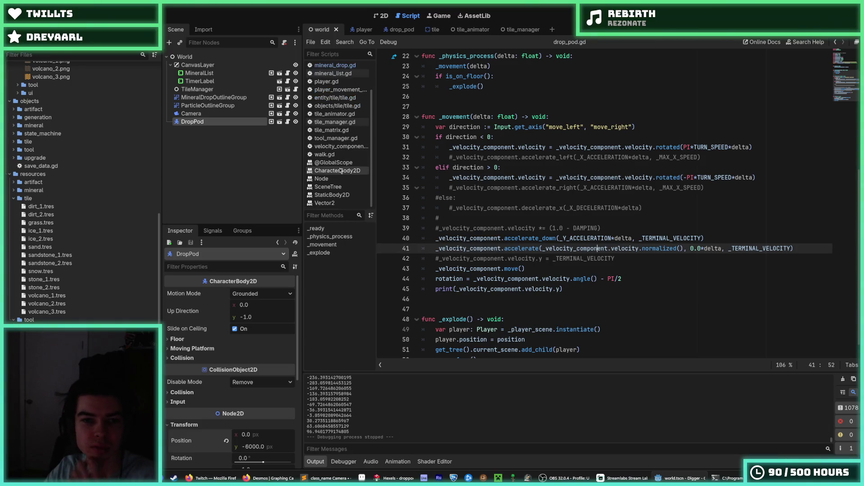
Look through velocity_component.gd, mineral_drop.gd and camera.gd, then switch to the drop_pod scene.
click(340, 147)
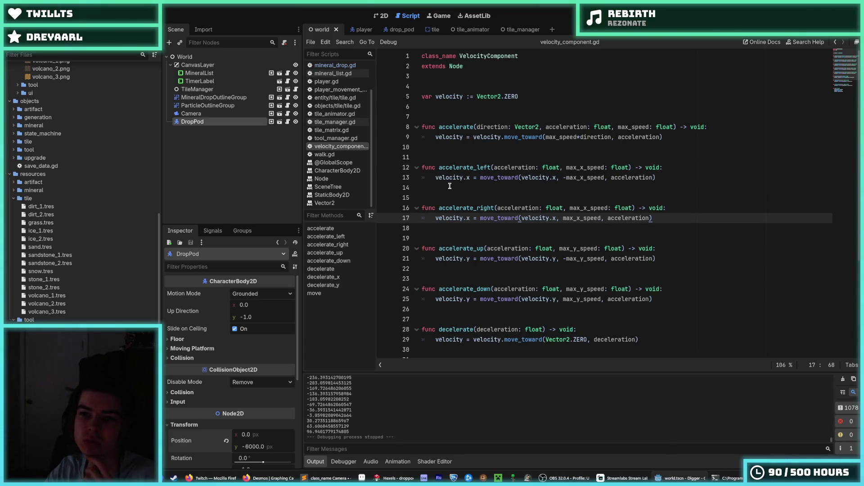
scroll(331, 142, up, 3)
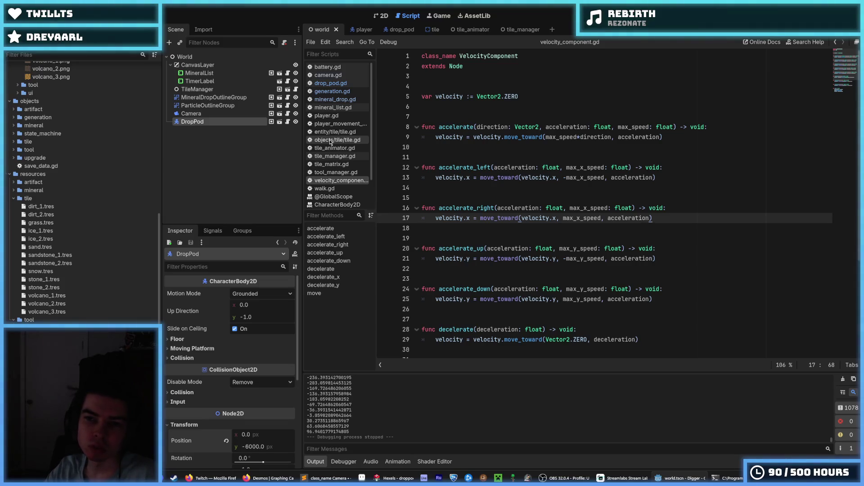
click(333, 91)
click(334, 99)
click(331, 83)
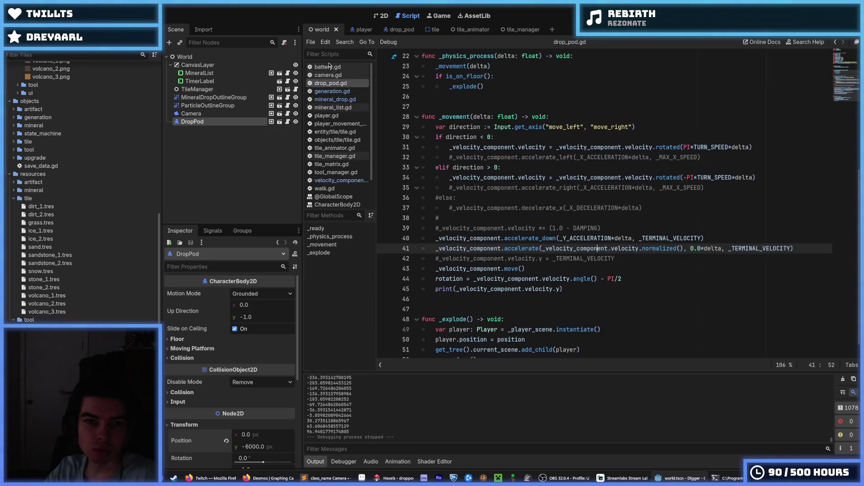
click(327, 75)
scroll(452, 150, down, 12)
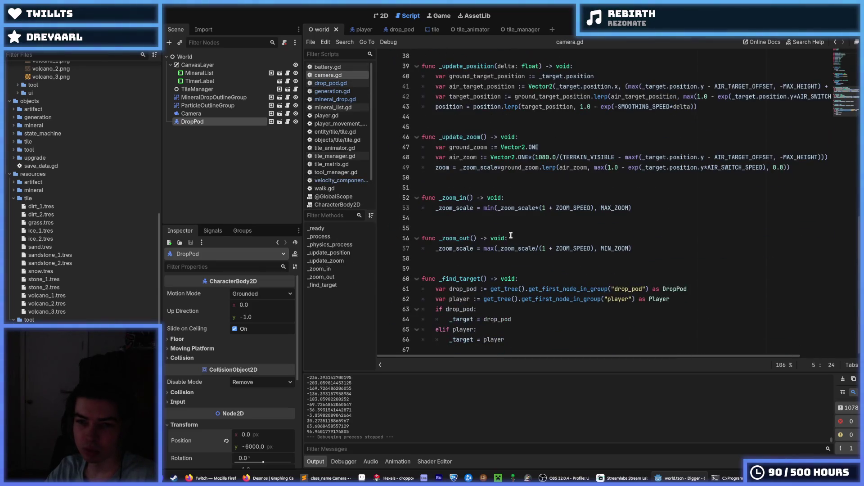
click(398, 30)
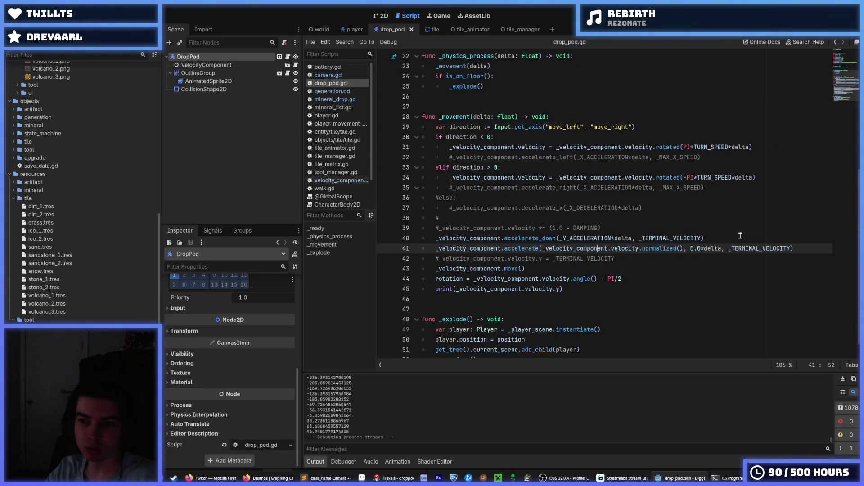
Select the normalized-velocity and _TERMINAL_VELOCITY arguments of the line 41 accelerate call.
drag(728, 248, 758, 248)
double_click(780, 247)
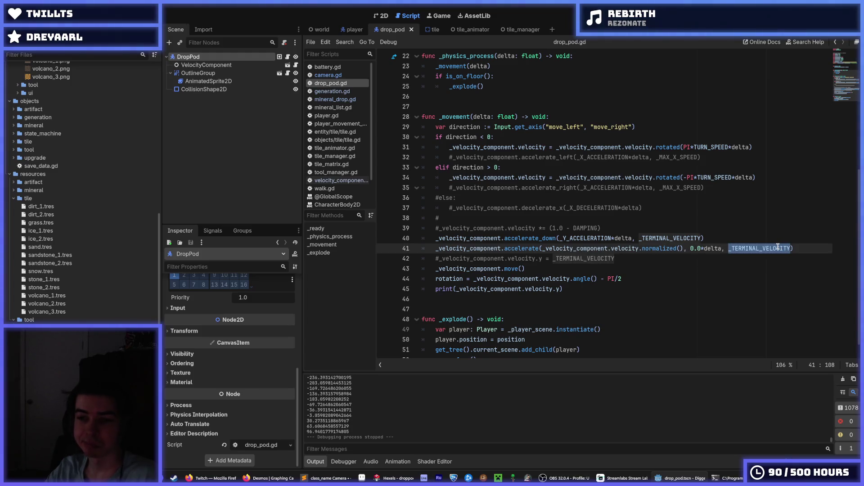
click(704, 248)
drag(683, 248, 542, 249)
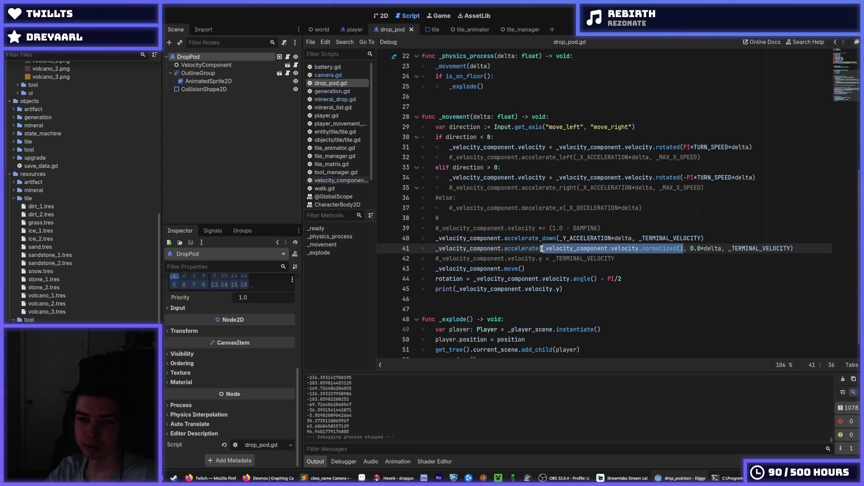
click(615, 229)
click(545, 249)
drag(544, 249, 683, 243)
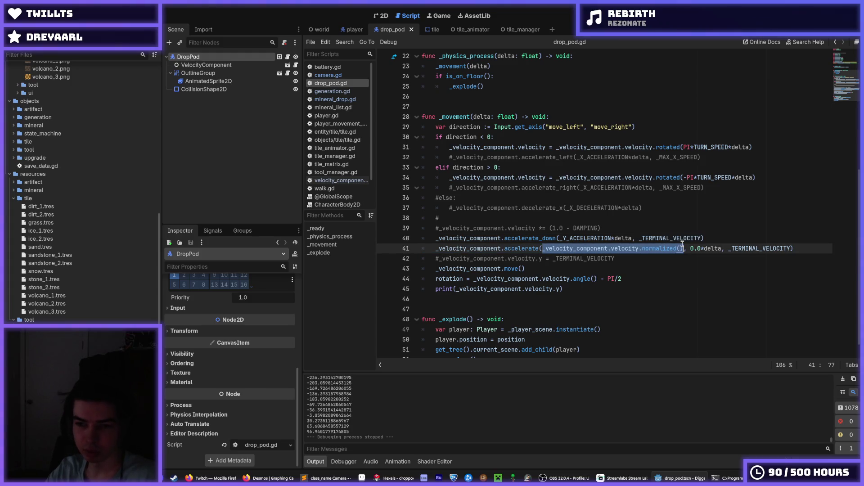
Wrap the accelerate call in 'if _velocity_component.velocity:' with the call indented beneath it.
click(719, 238)
key(Return)
text(if)
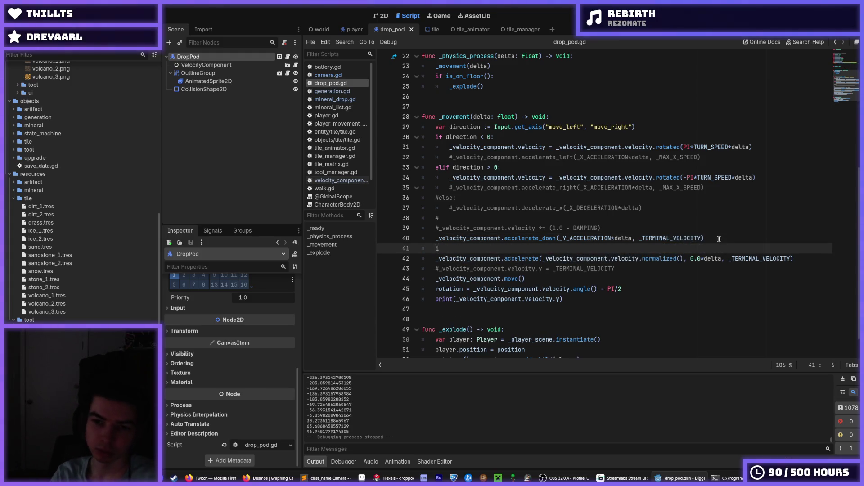
key(BackSpace)
key(BackSpace)
key(BackSpace)
text(_veloc)
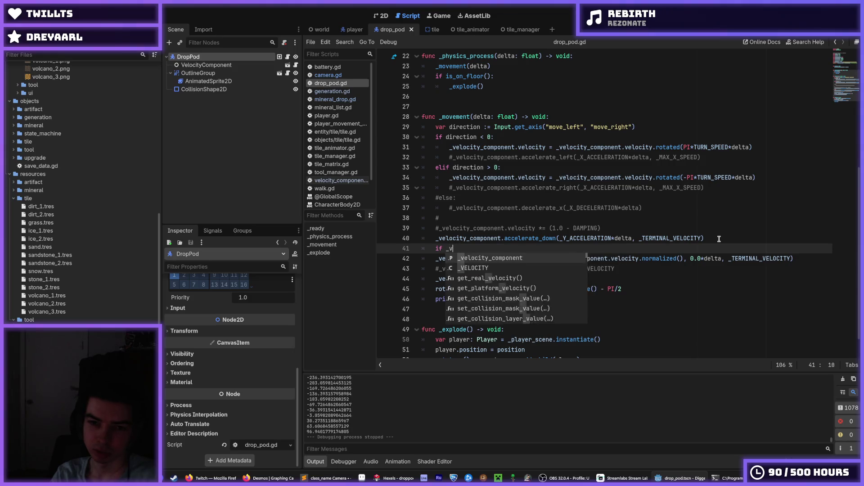
key(Return)
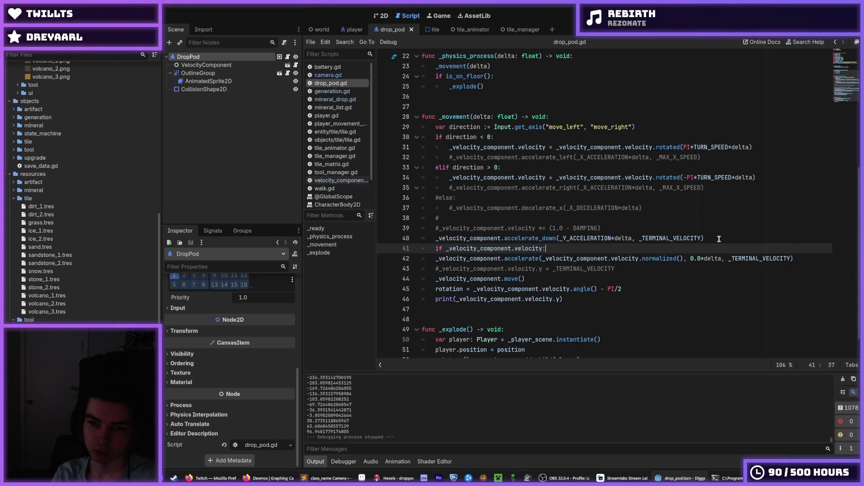
key(Down)
key(Home)
key(Tab)
Save the script and scene, then run the game to test the velocity check.
key(ctrl+s)
click(697, 219)
key(ctrl+s)
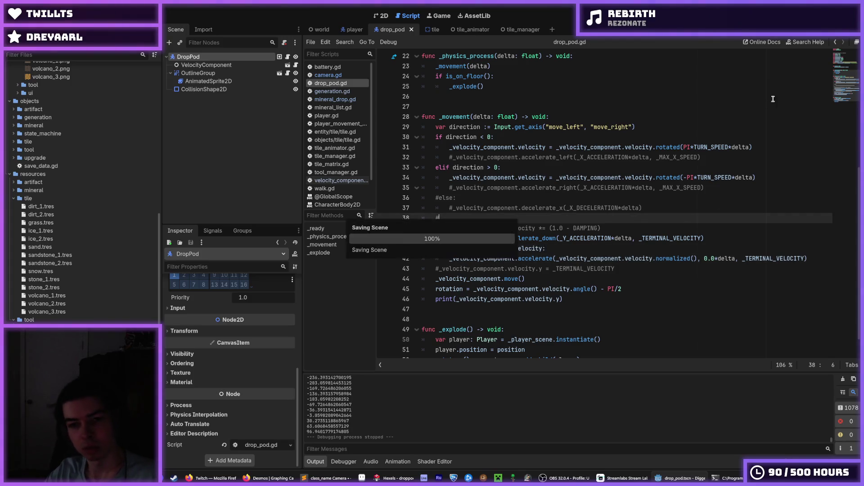
key(F5)
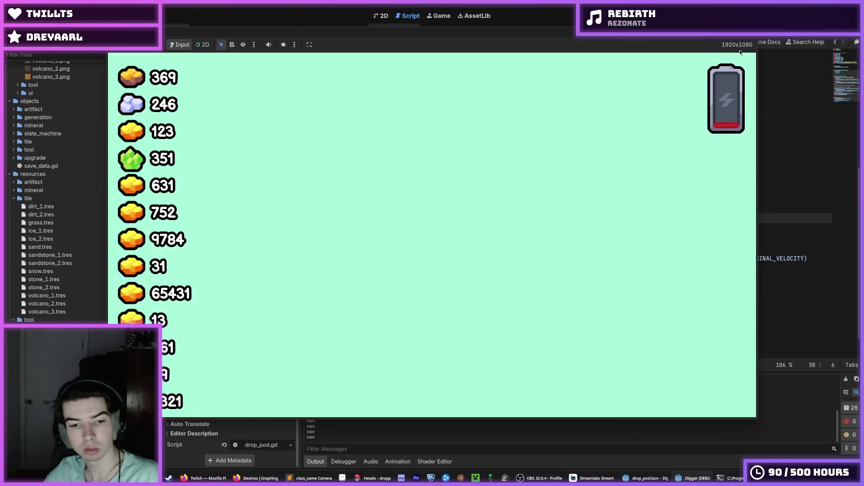
Stop the test run and delete the velocity check and its acceleration line (lines 41–42).
key(F8)
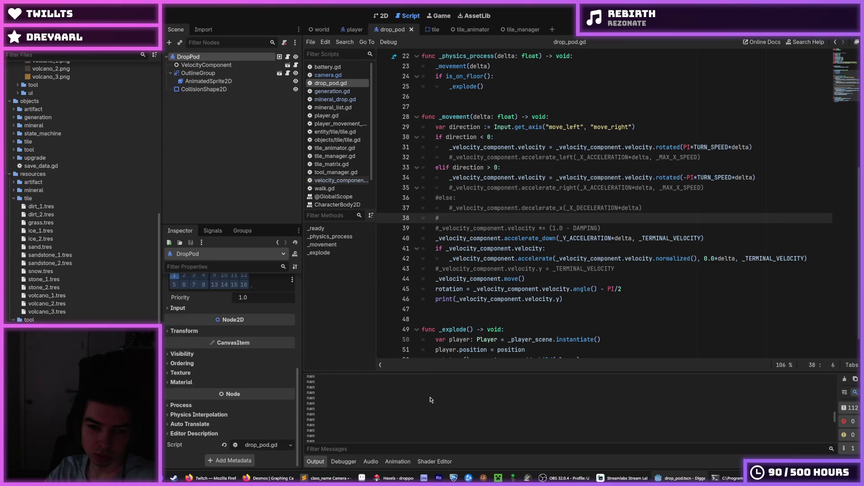
mouse_move(585, 251)
mouse_down()
mouse_move(613, 247)
mouse_move(412, 244)
mouse_up()
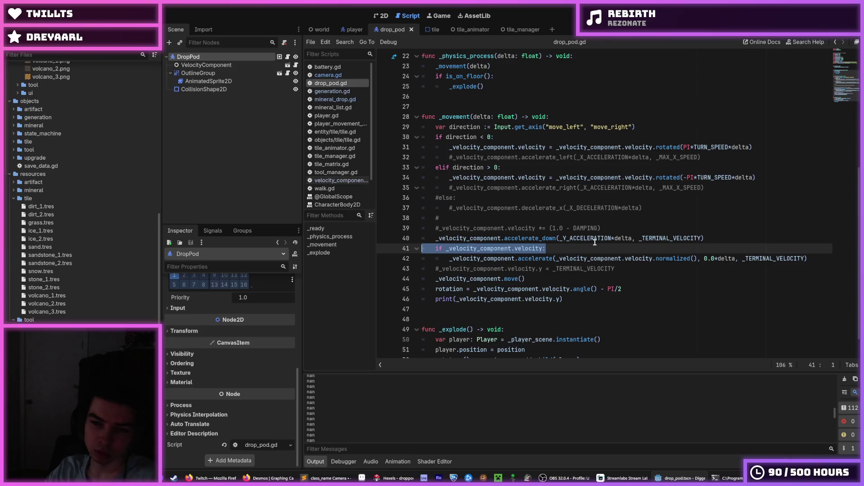
click(735, 259)
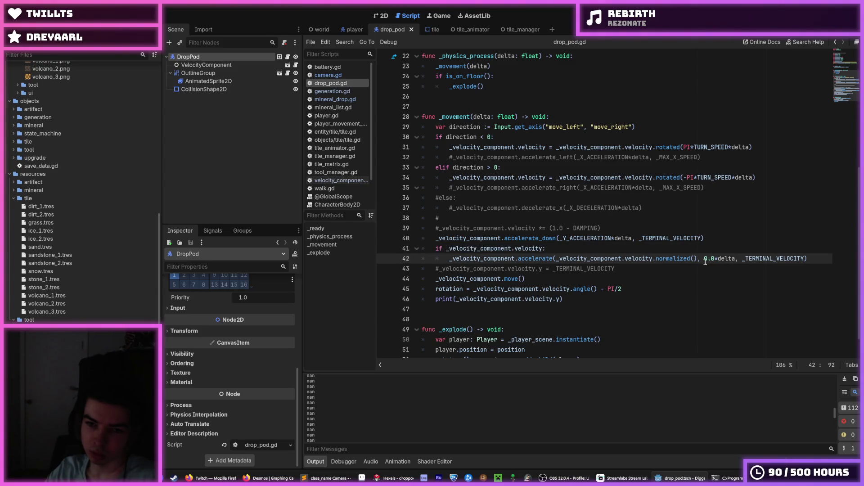
click(710, 259)
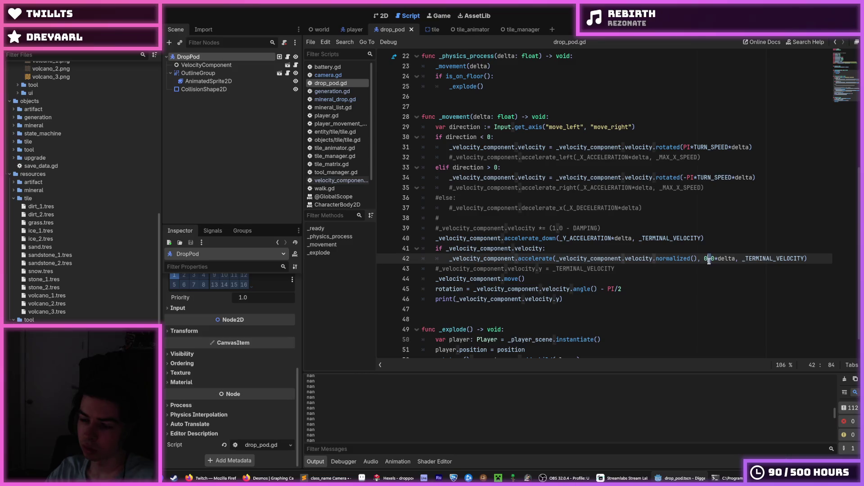
drag(707, 259, 705, 259)
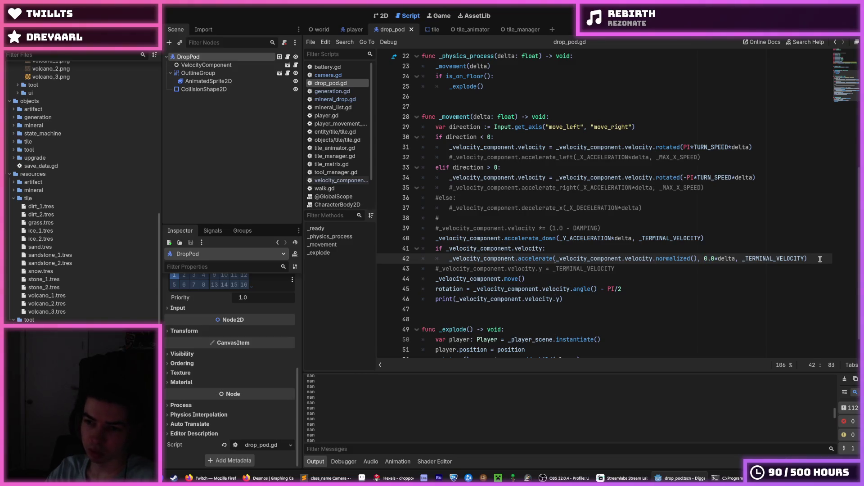
drag(821, 260, 784, 238)
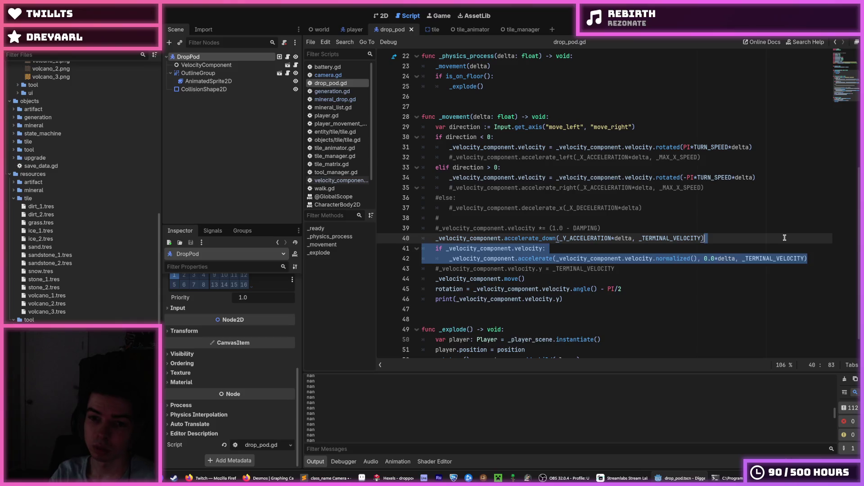
key(BackSpace)
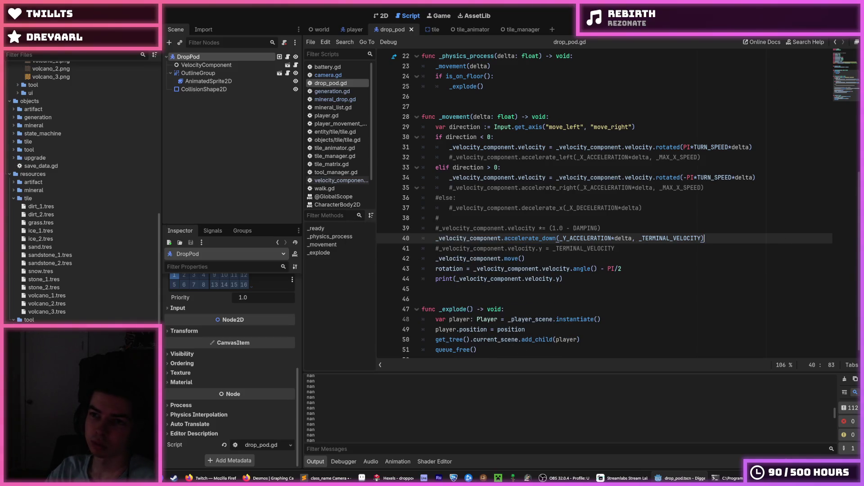
key(F5)
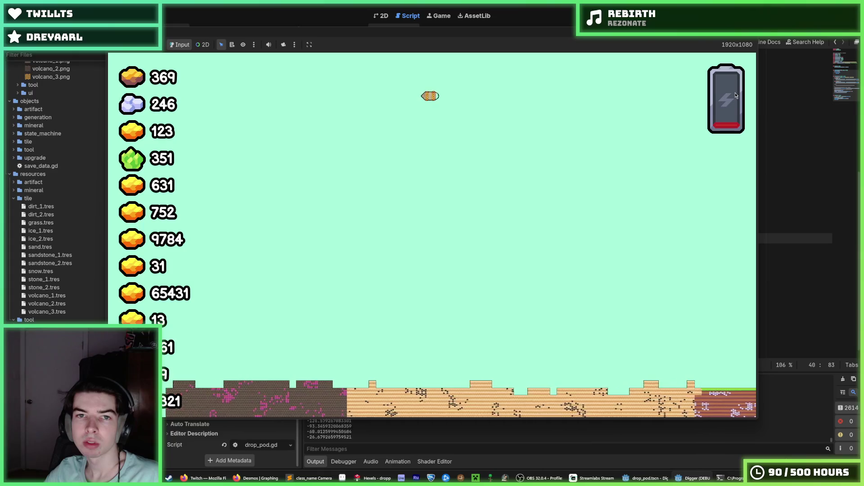
key(F8)
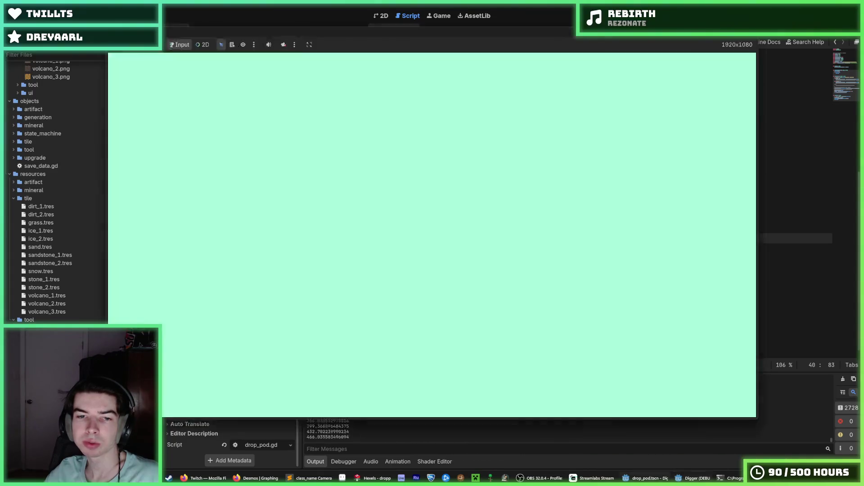
scroll(202, 338, up, 5)
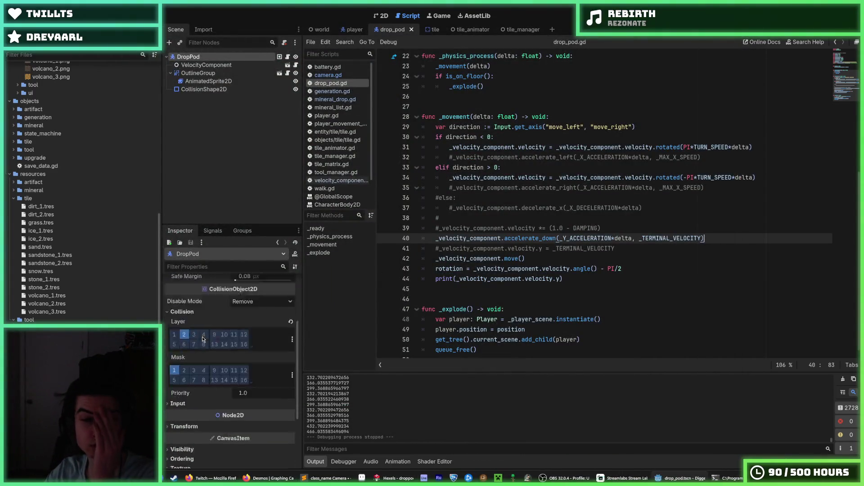
double_click(584, 239)
click(584, 239)
scroll(579, 239, up, 3)
scroll(580, 239, up, 4)
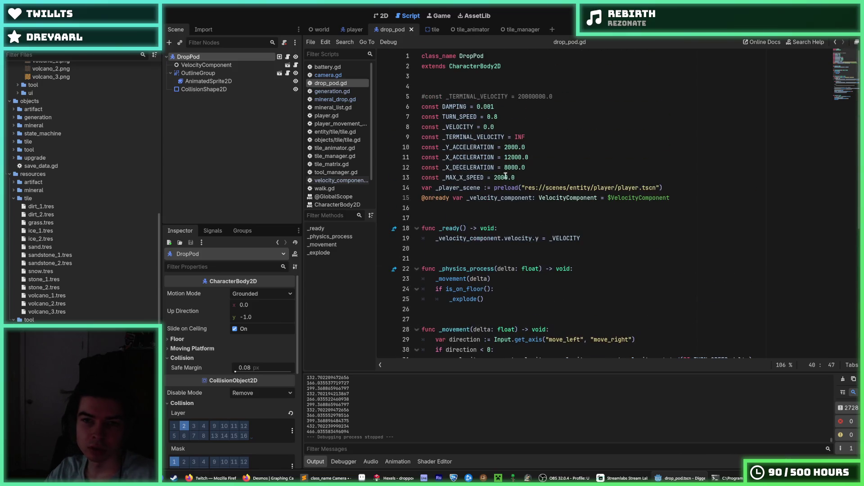
click(508, 151)
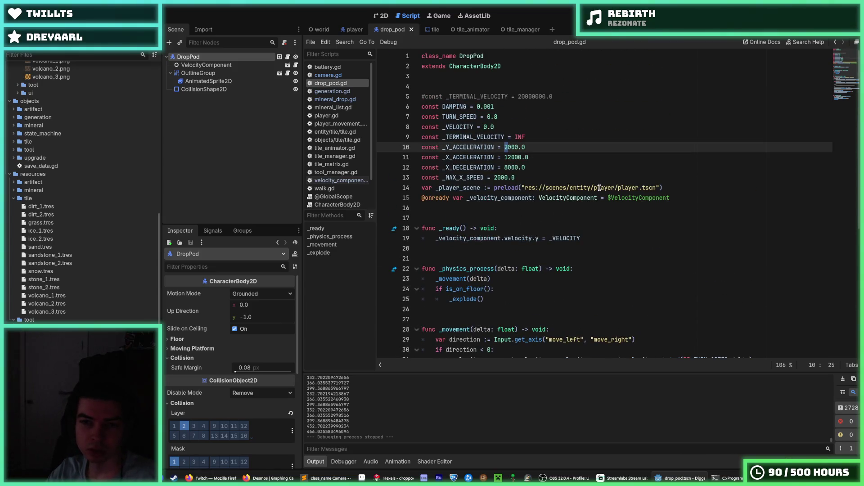
text(4)
scroll(642, 235, down, 5)
click(699, 295)
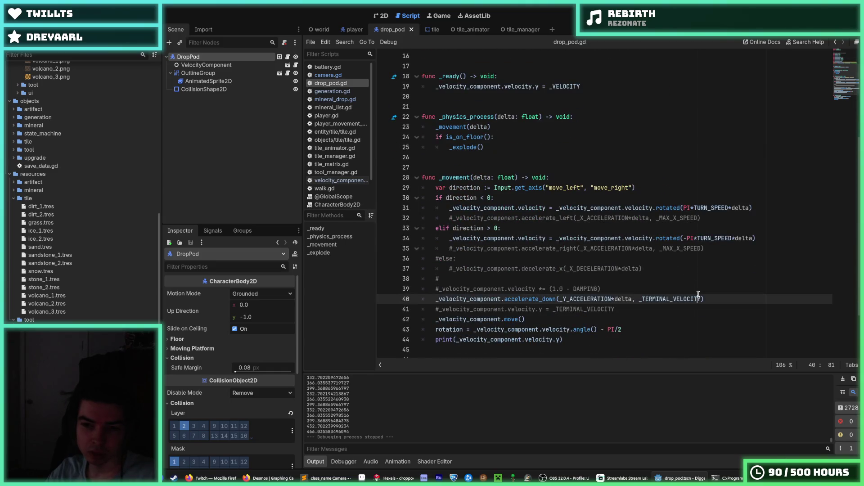
click(701, 287)
click(718, 296)
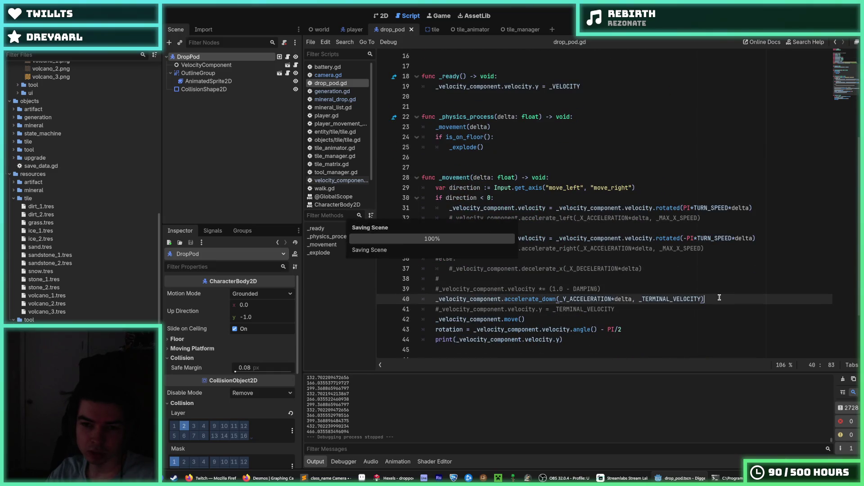
click(710, 292)
click(715, 297)
click(705, 286)
click(709, 296)
click(707, 285)
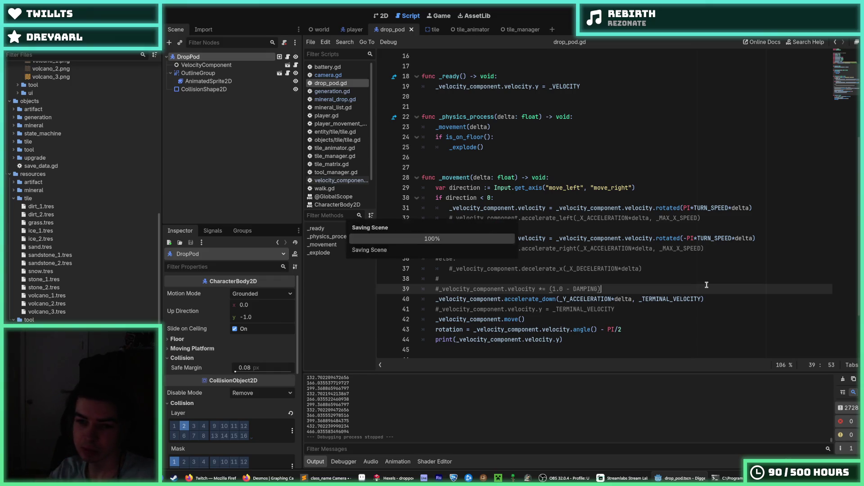
Insert _velocity_component.velocity = _velocity_component.velocity.limit_length(_TERMINAL_VELOCITY) after line 39.
key(Return)
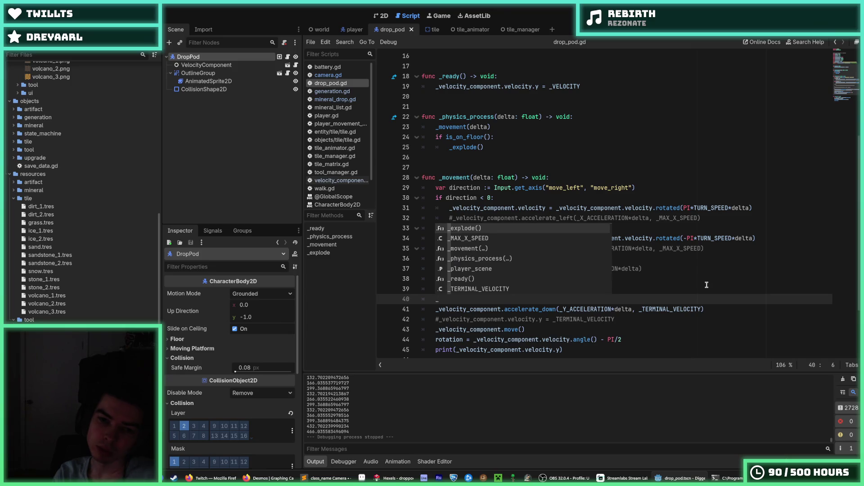
key(BackSpace)
key(BackSpace)
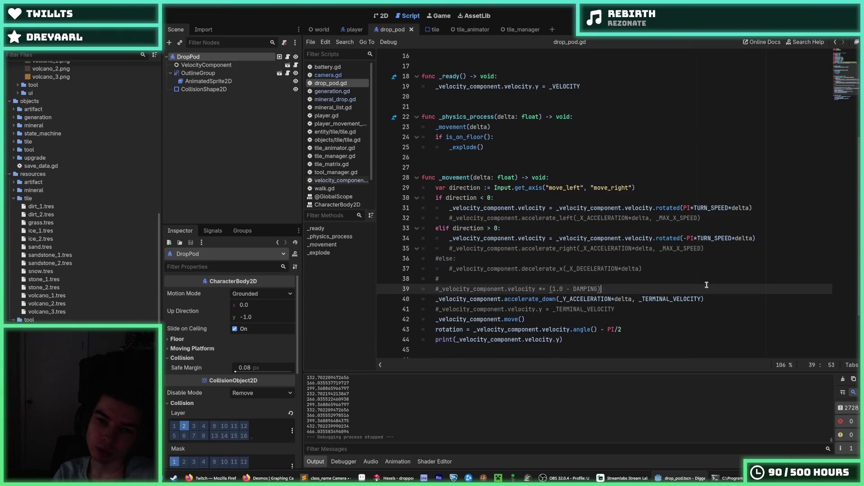
key(Return)
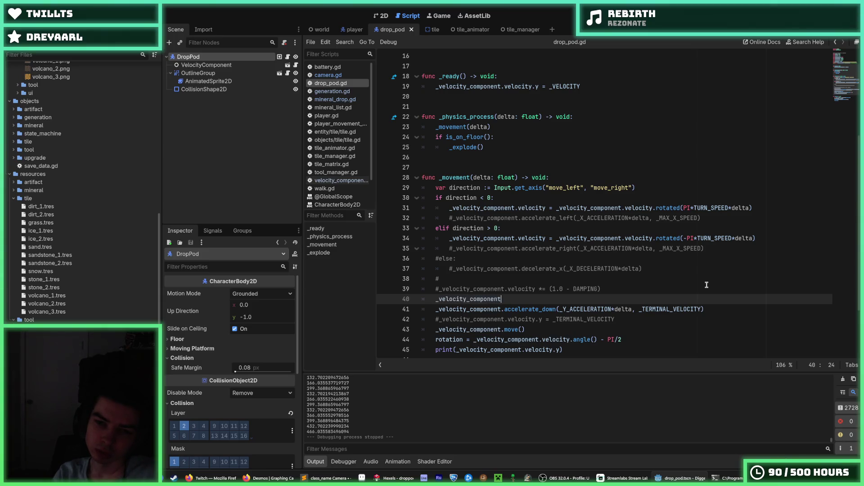
text(_velocity_component.velocity.)
text(limit)
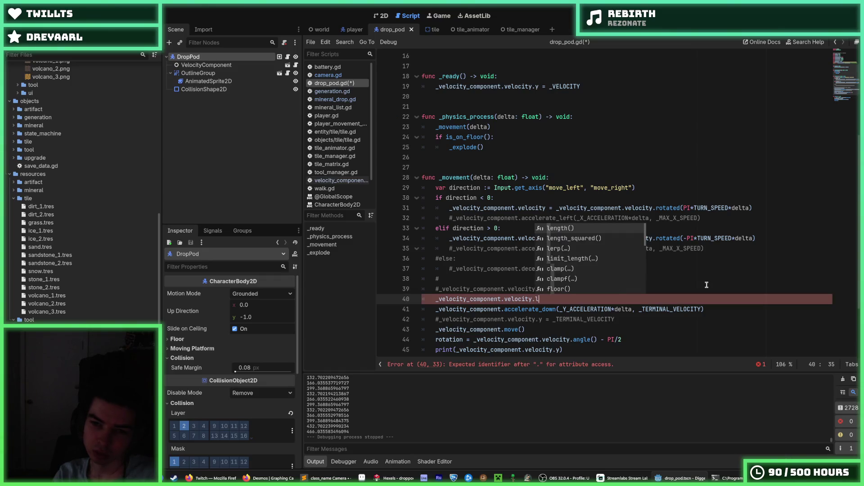
key(Return)
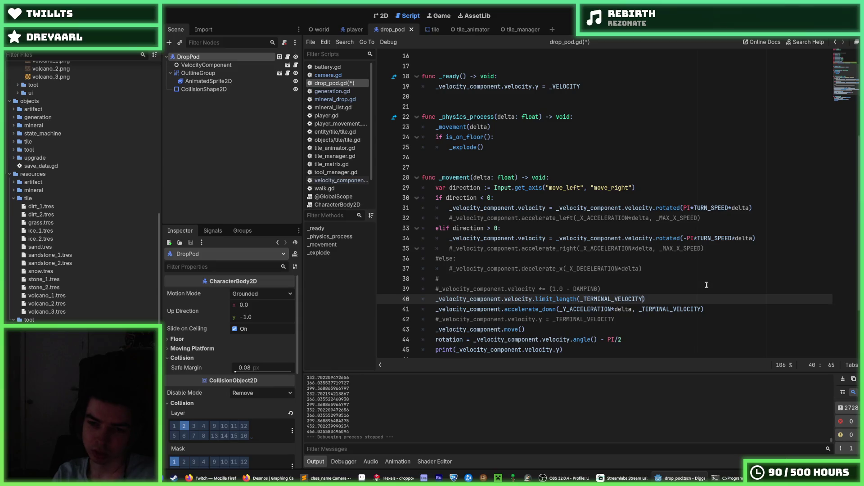
key(shift+Home)
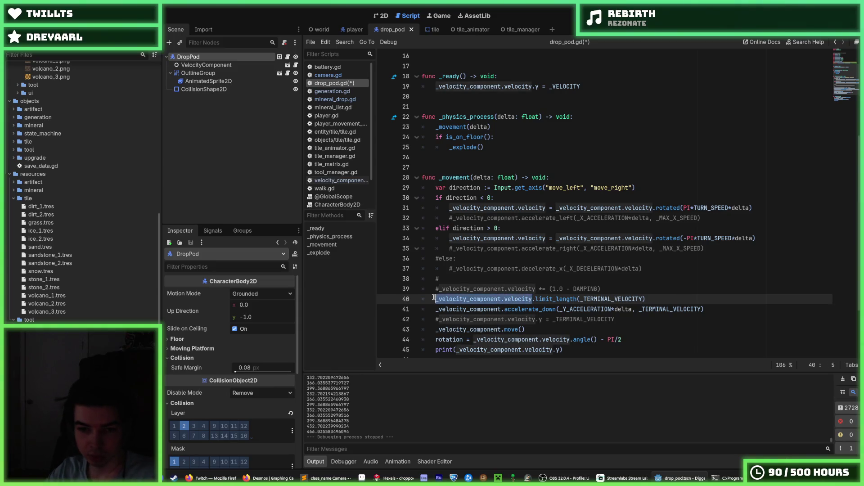
key(Right)
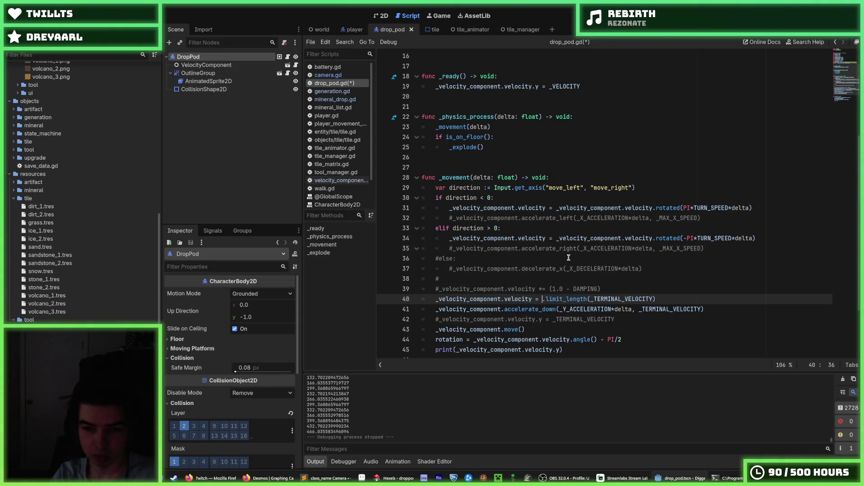
Save drop_pod.gd and run the game to test the capped fall.
key(ctrl+s)
key(Up)
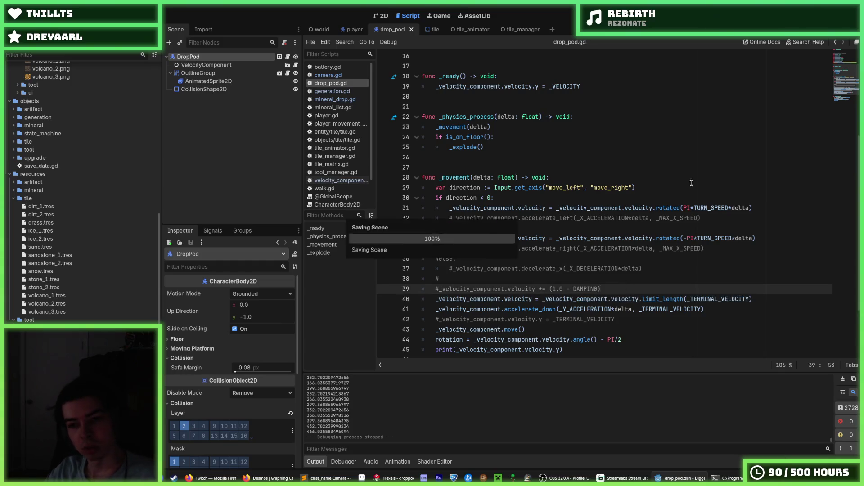
key(F5)
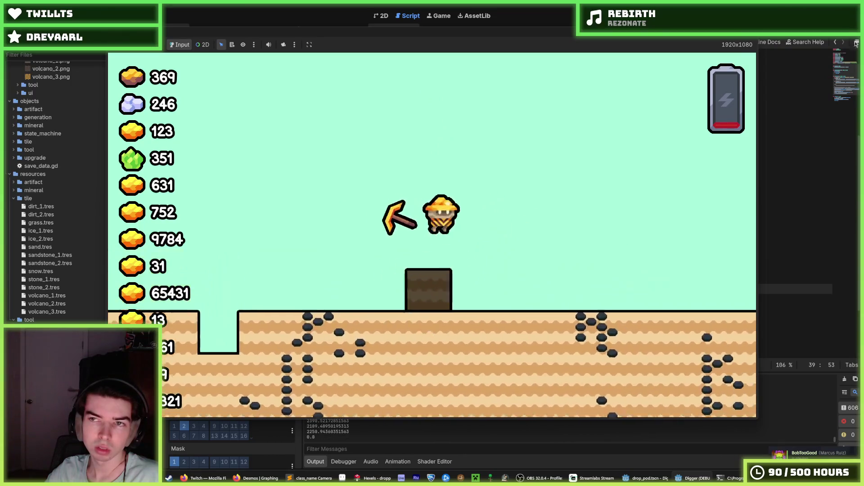
Restart the game to watch another pod drop, then stop it and scroll to the top of drop_pod.gd.
key(F5)
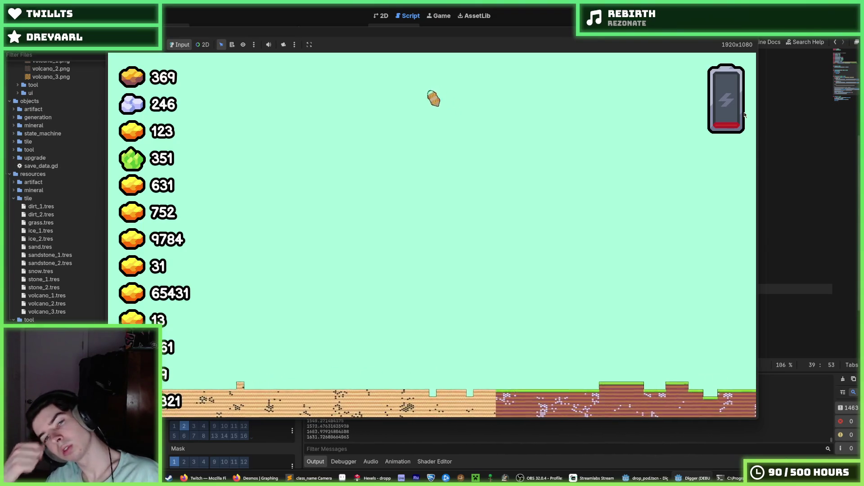
key(F8)
scroll(478, 145, up, 5)
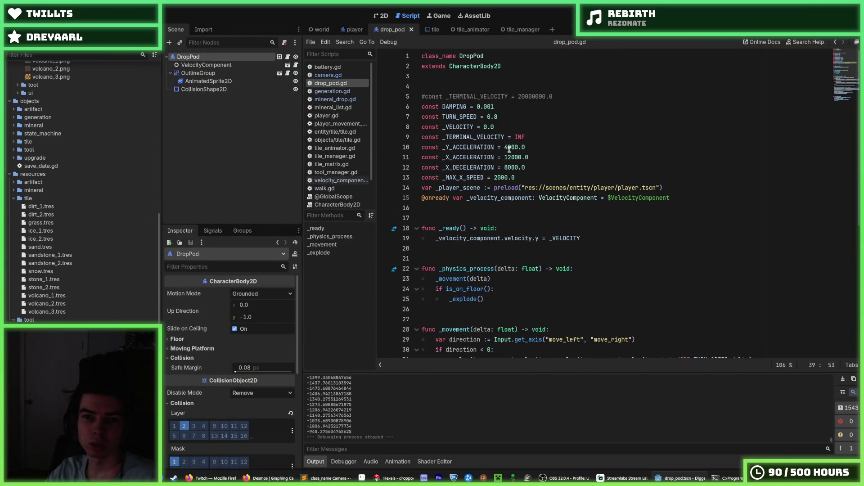
Set _Y_ACCELERATION to 8000.0 and delete the _X_ACCELERATION, _X_DECELERATION and _MAX_X_SPEED constants.
click(508, 149)
text(8)
scroll(551, 118, down, 5)
scroll(550, 118, up, 4)
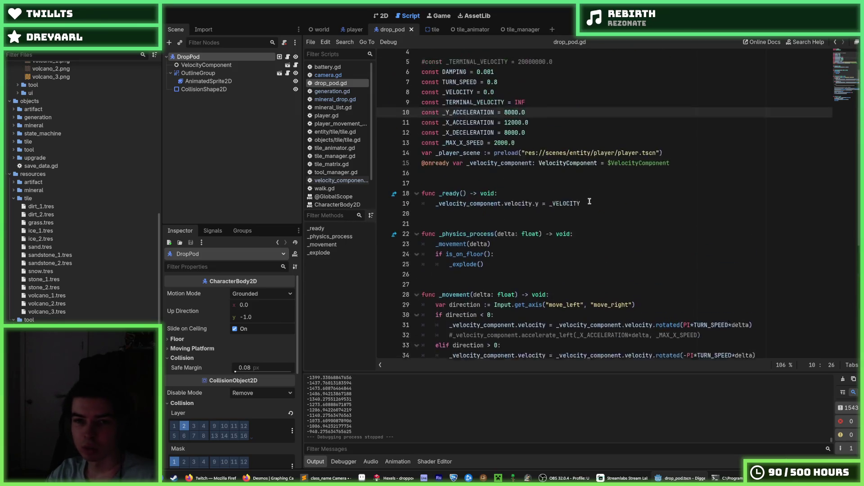
drag(550, 147, 551, 117)
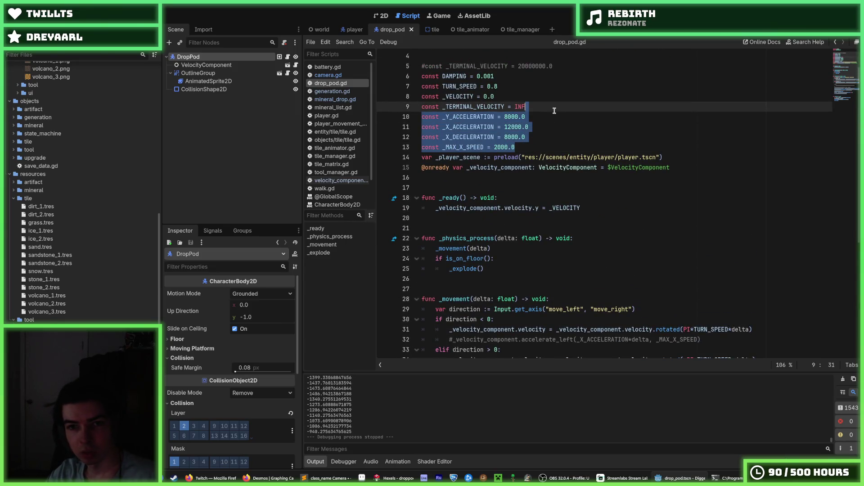
key(BackSpace)
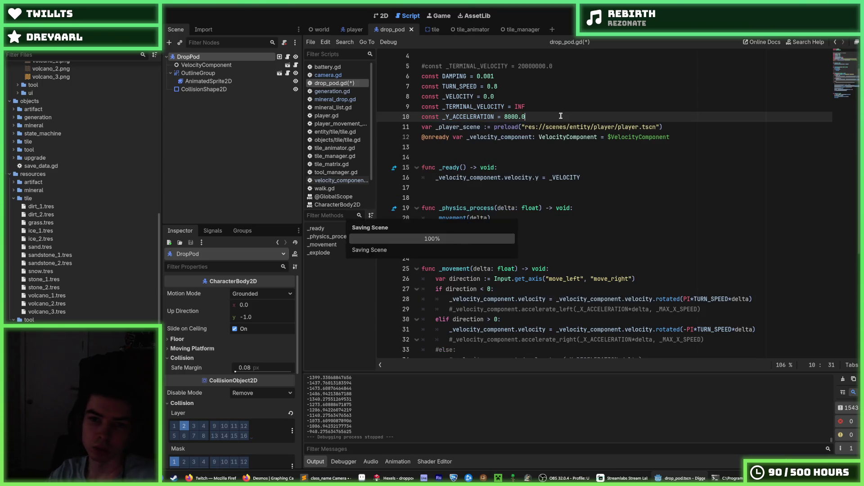
Delete the commented-out left/right steering and deceleration lines from the movement code.
scroll(561, 116, down, 5)
click(641, 198)
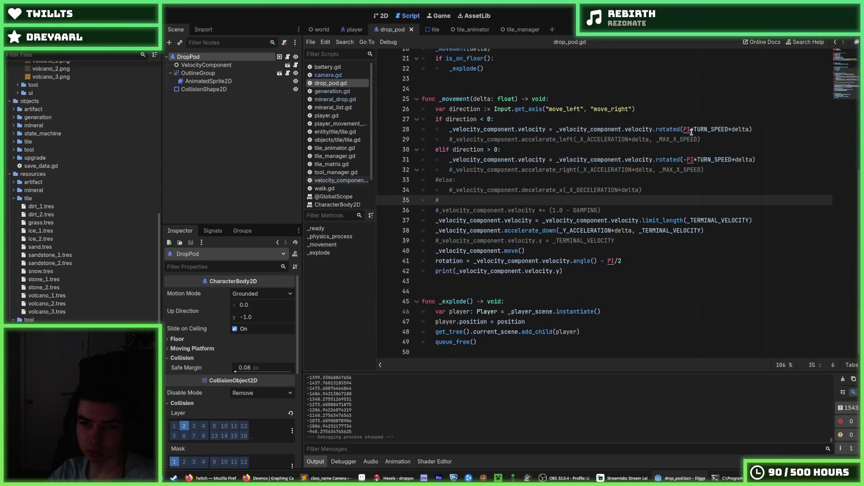
drag(671, 190, 455, 171)
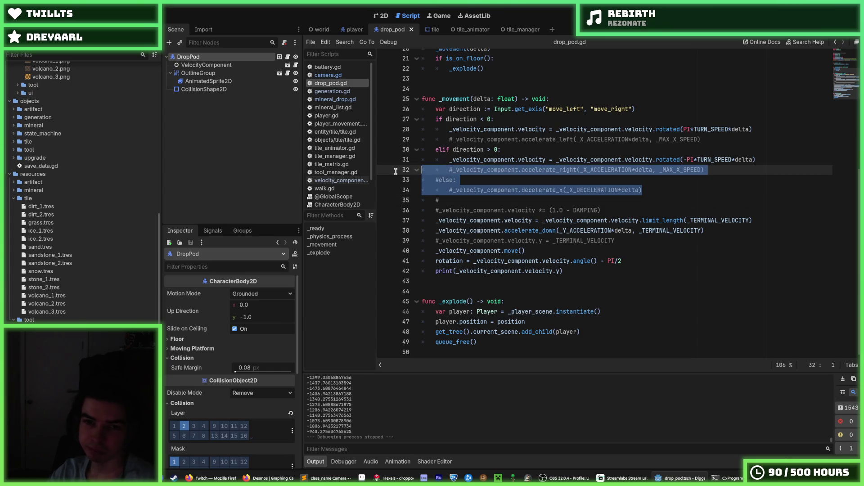
key(BackSpace)
key(BackSpace)
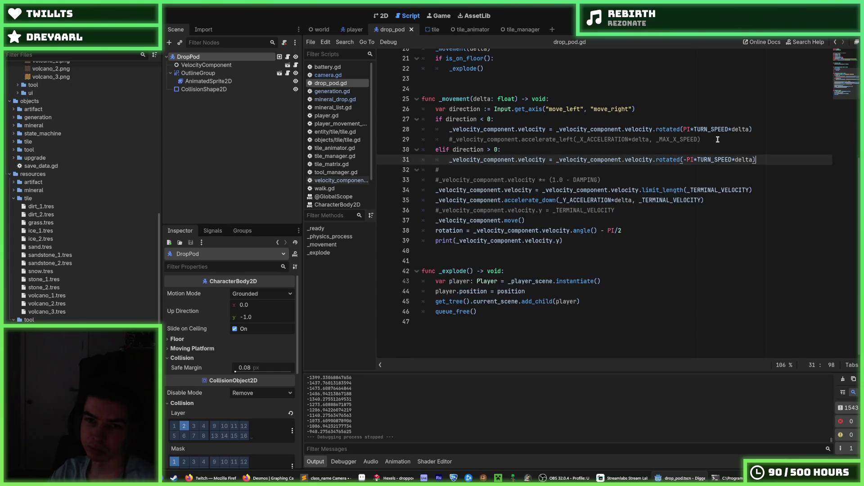
drag(703, 140, 361, 144)
key(BackSpace)
key(BackSpace)
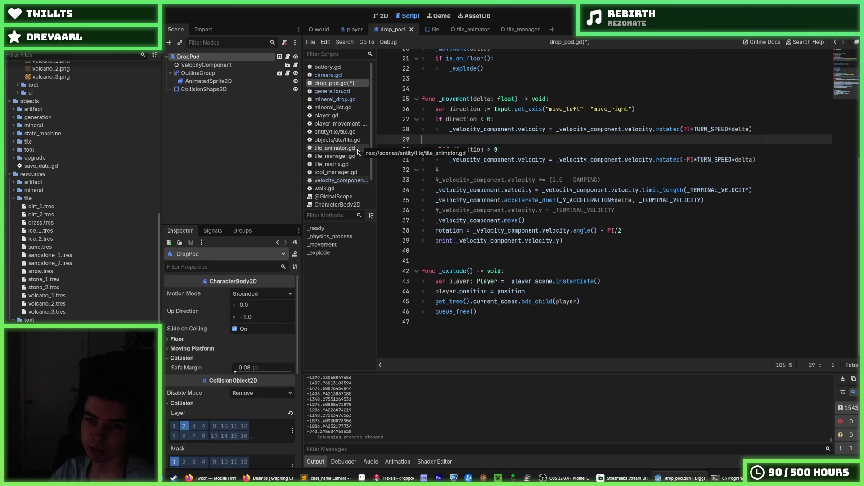
Save drop_pod.gd and run the game to test the faster fall.
click(617, 170)
key(ctrl+s)
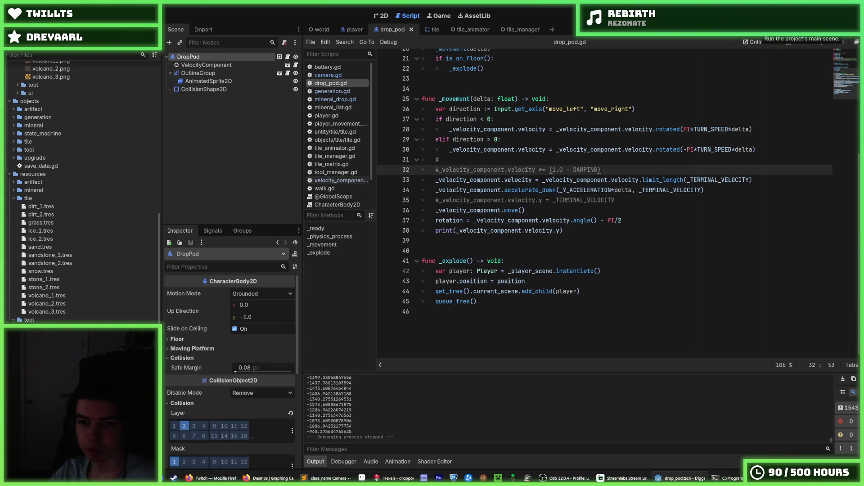
click(760, 29)
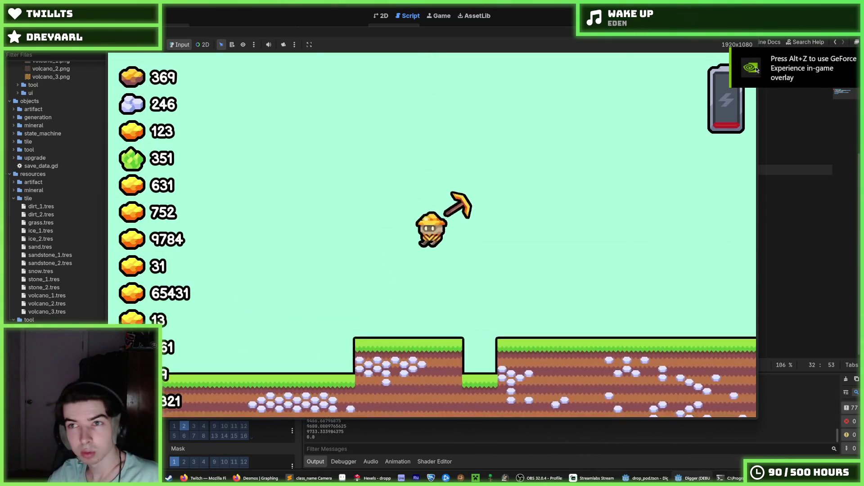
key(F8)
click(621, 232)
key(ctrl+s)
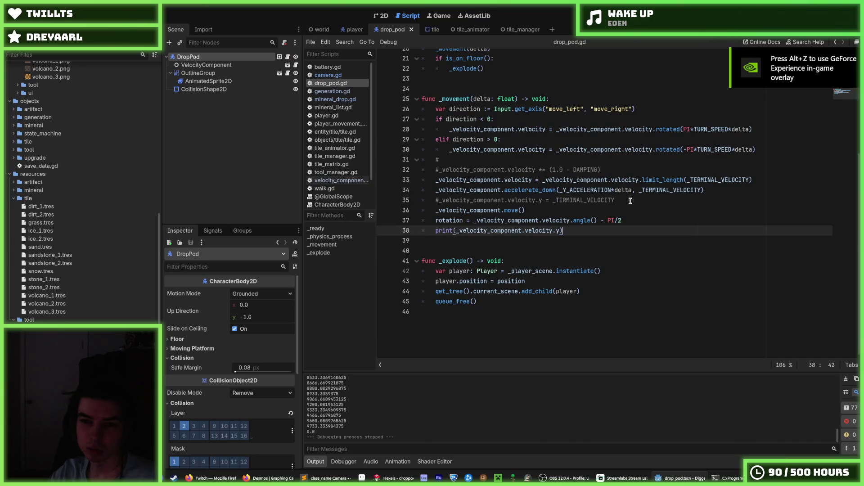
click(629, 203)
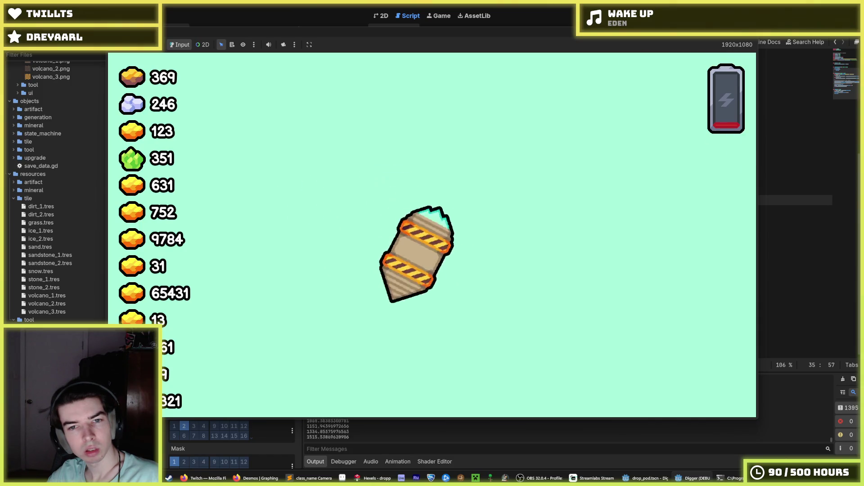
key(F5)
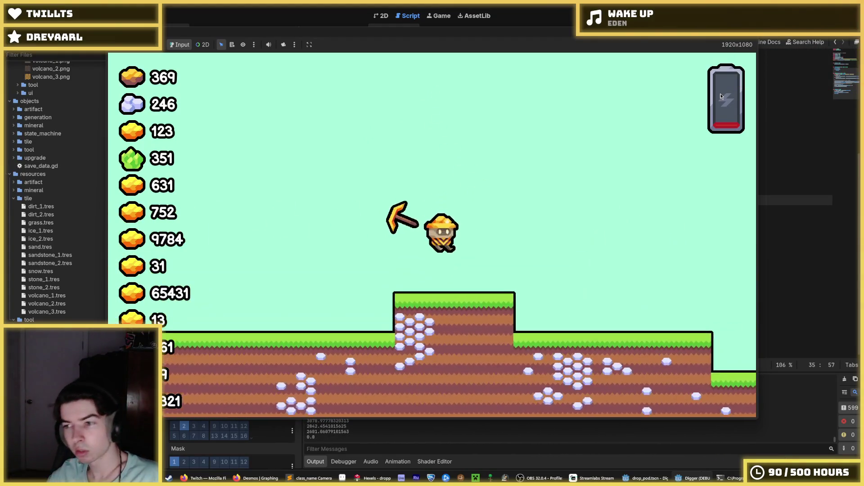
key(F8)
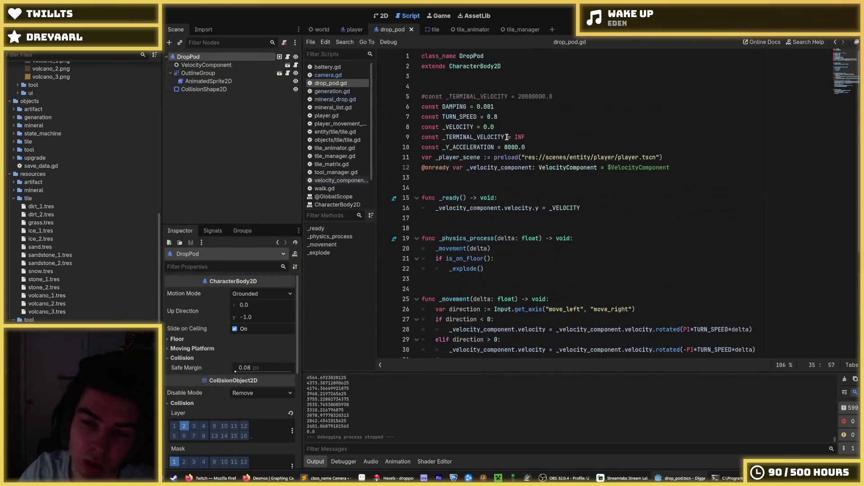
Open the camera, velocity_component and tile scripts, flipping between tile.gd and velocity_component.gd.
click(328, 75)
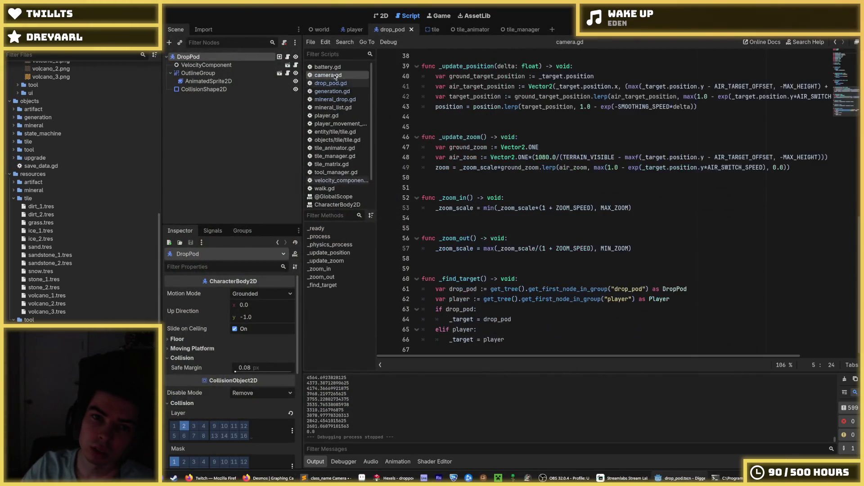
click(344, 180)
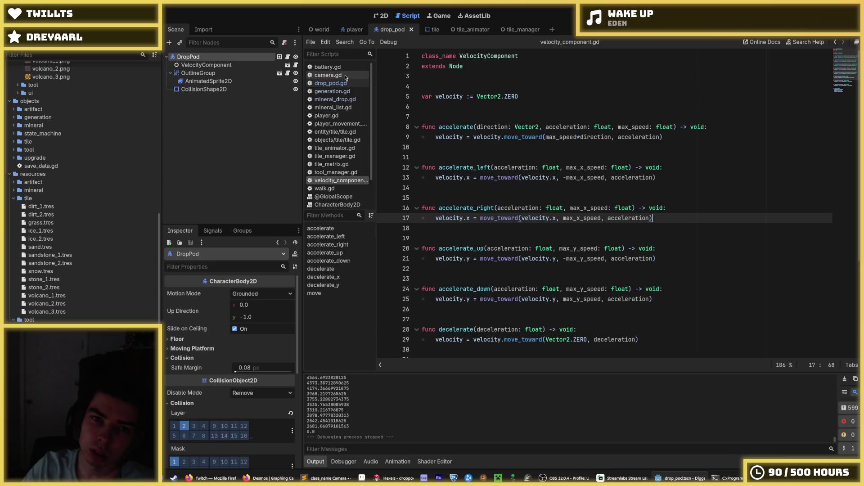
click(426, 30)
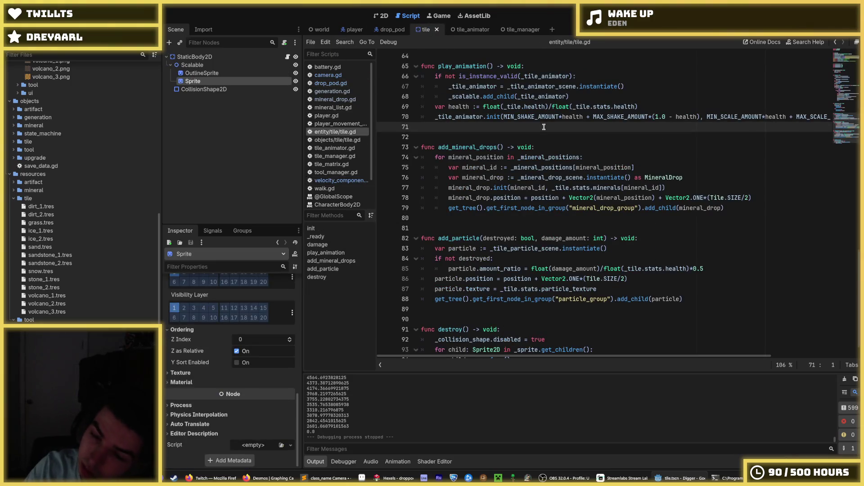
scroll(540, 131, up, 15)
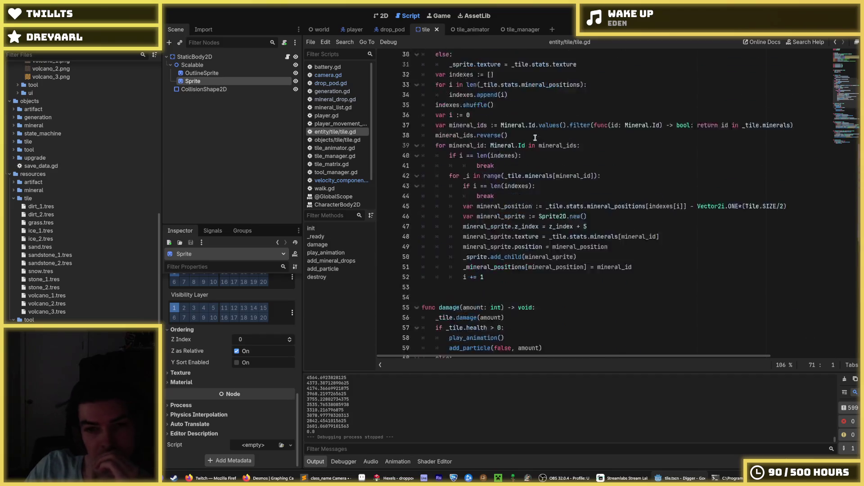
click(350, 180)
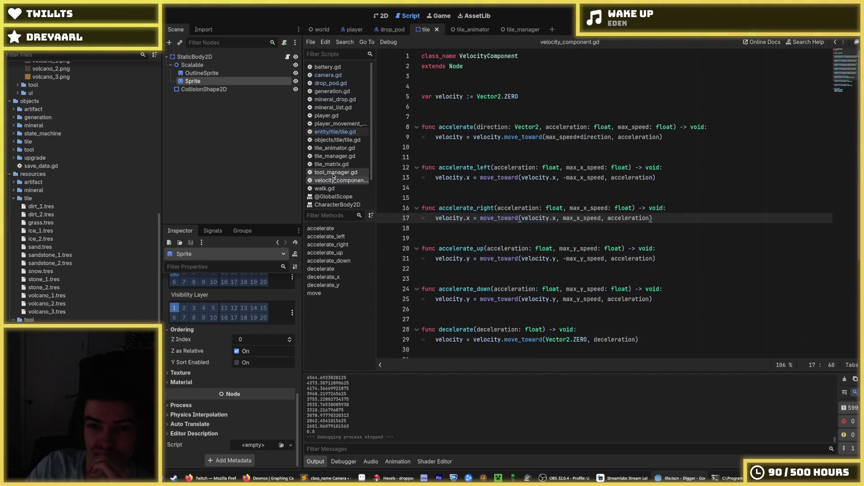
click(342, 131)
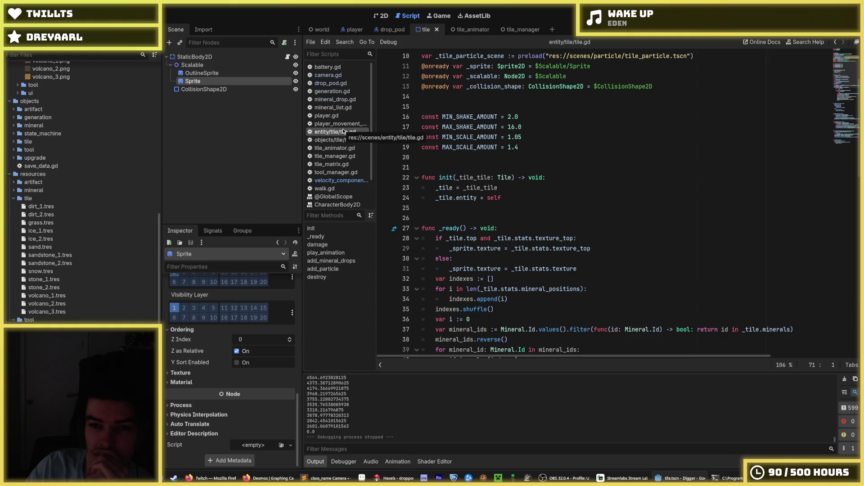
click(341, 182)
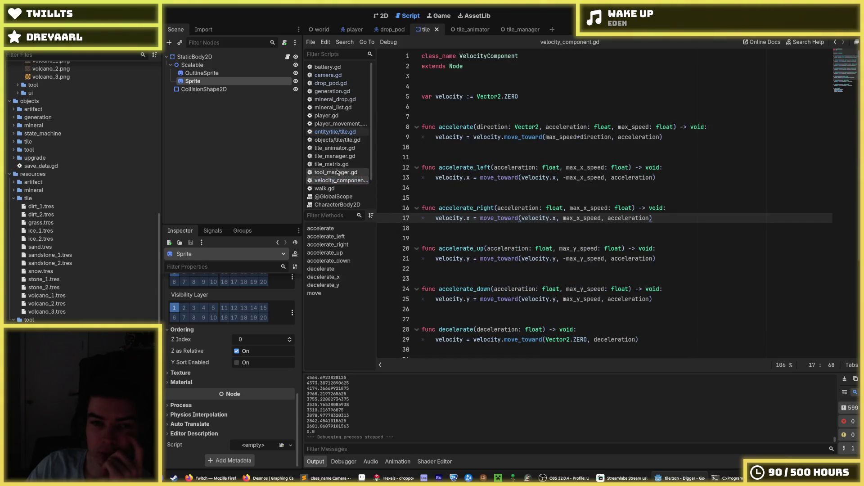
click(338, 131)
Check velocity_component's methods once more, then open the drop_pod scene and its script.
scroll(477, 196, down, 15)
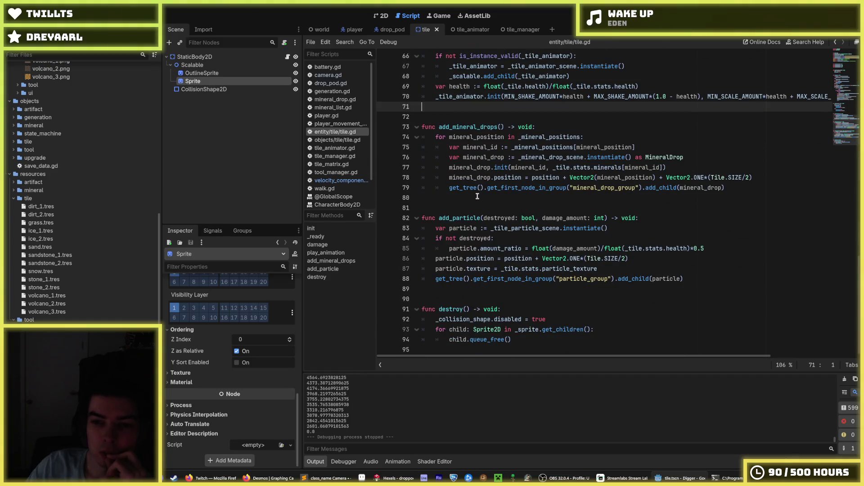
click(726, 188)
click(340, 179)
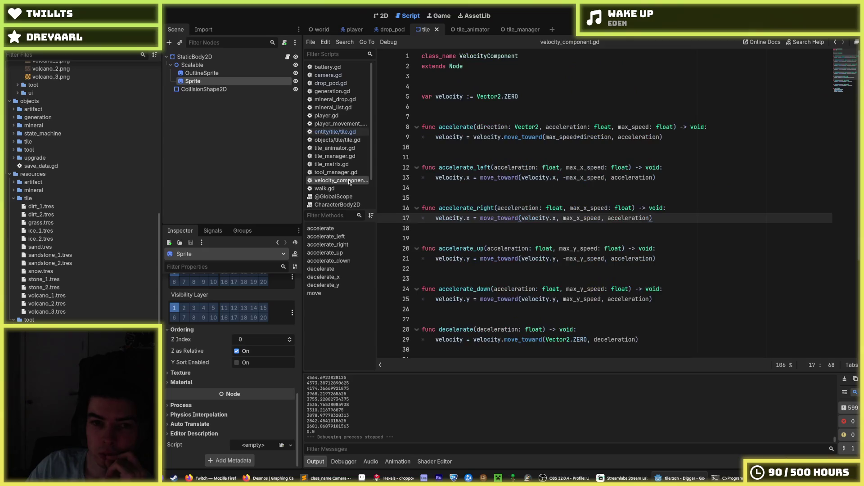
click(335, 132)
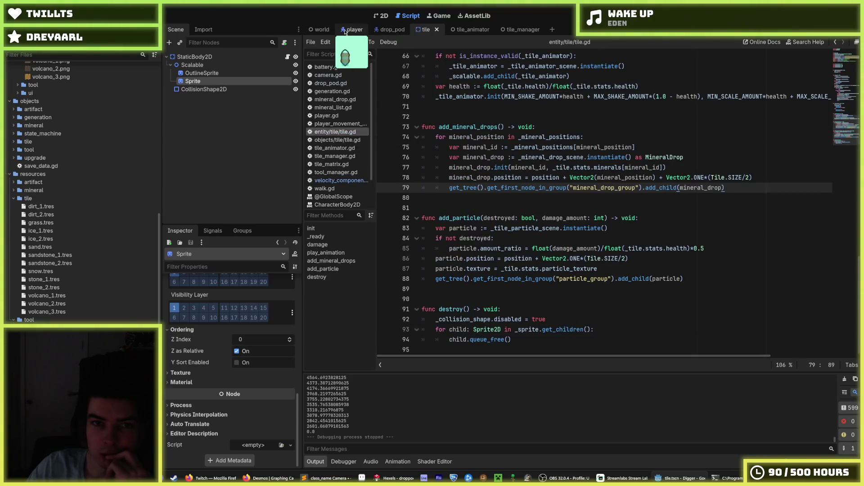
click(384, 32)
scroll(554, 203, down, 5)
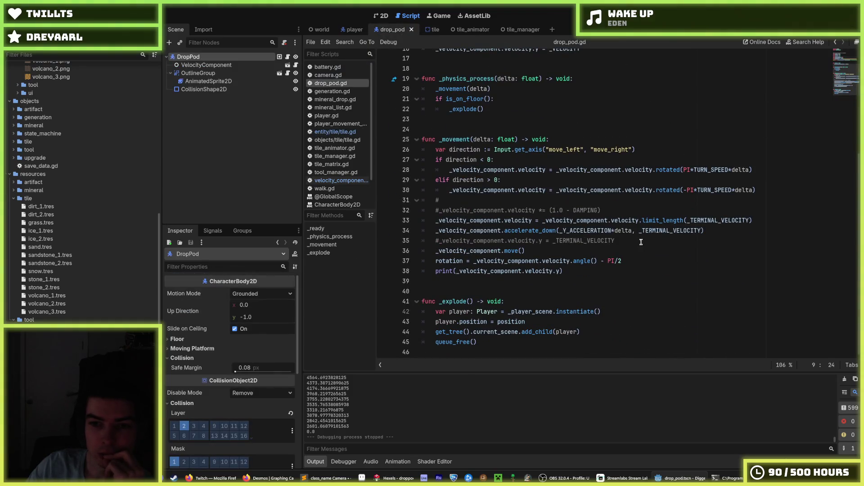
Add `_velocity_component.decelerate(100.0*delta)` as line 33 in _movement, save, and run the game.
click(610, 210)
key(Return)
text(_velocity_component.)
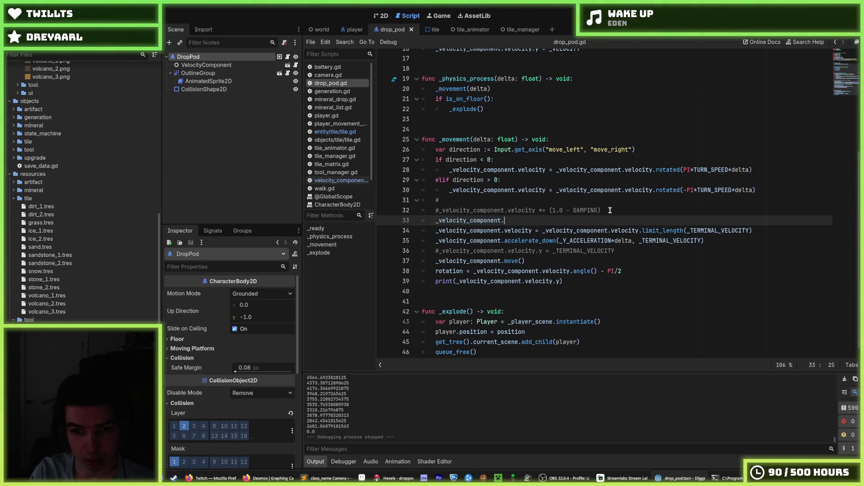
text(decelerate(DA)
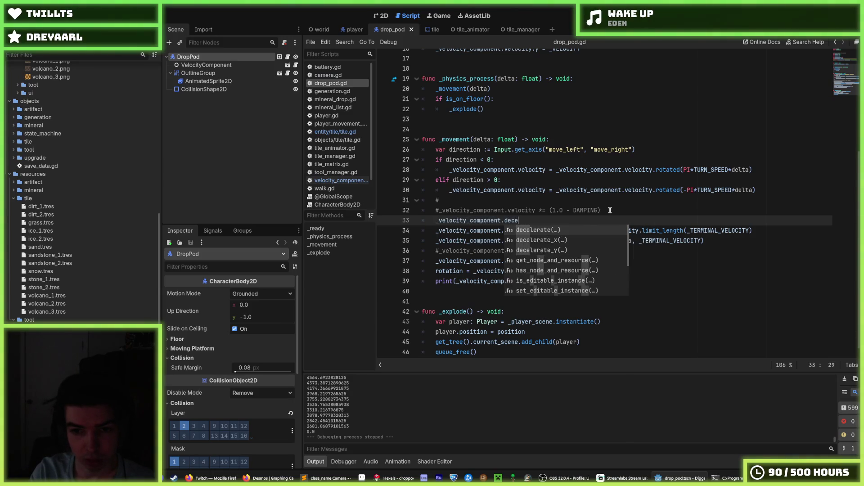
key(Return)
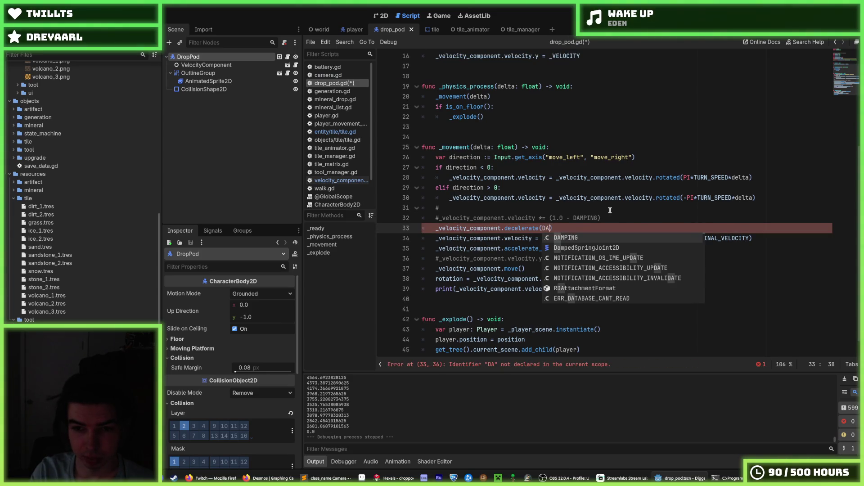
key(BackSpace)
key(BackSpace)
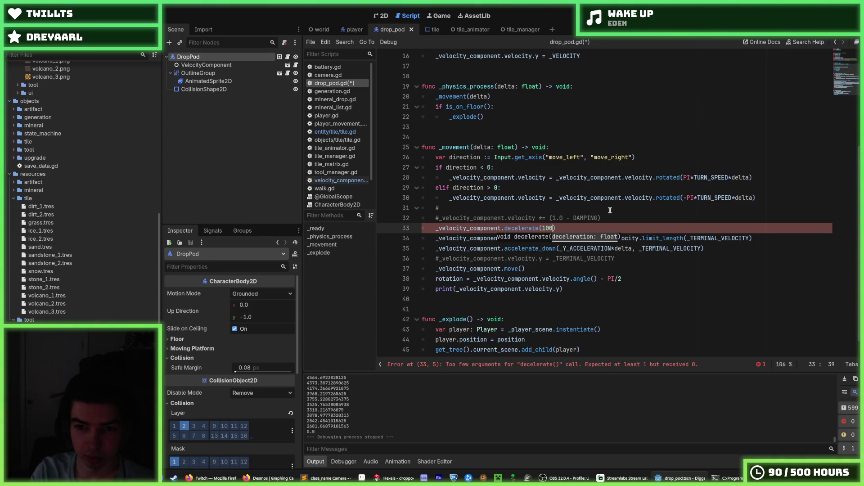
key(BackSpace)
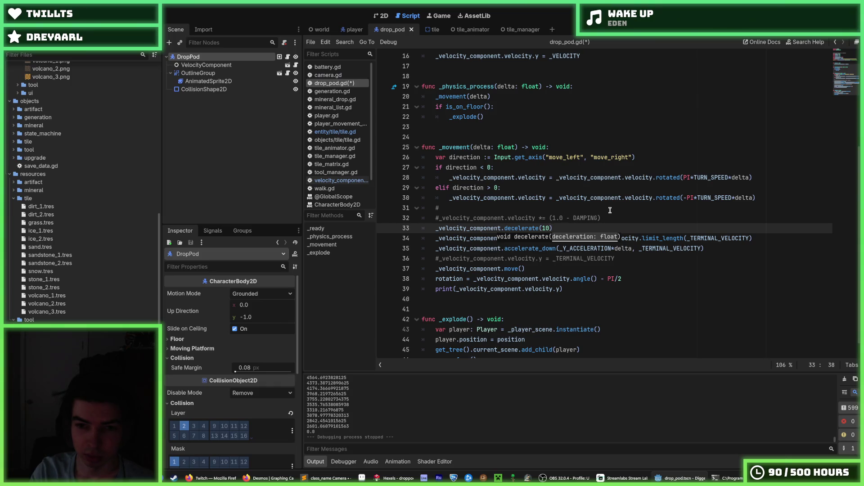
key(ctrl+s)
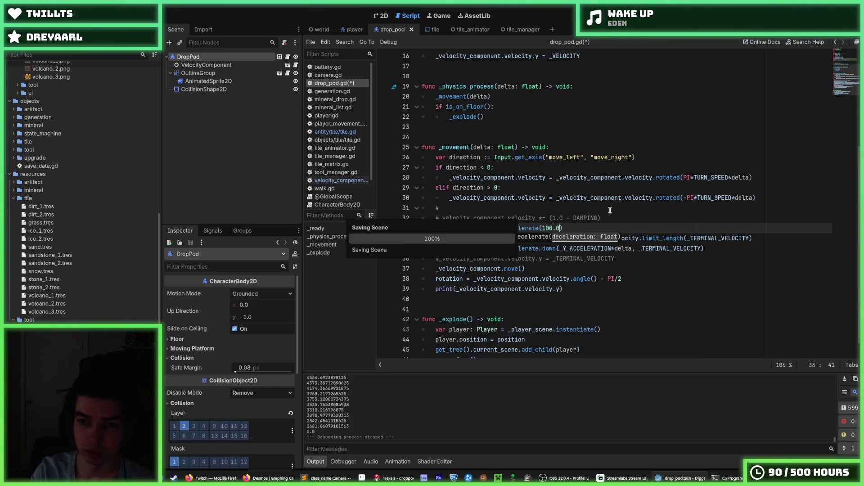
key(BackSpace)
key(BackSpace)
key(BackSpace)
text(delta)
key(ctrl+s)
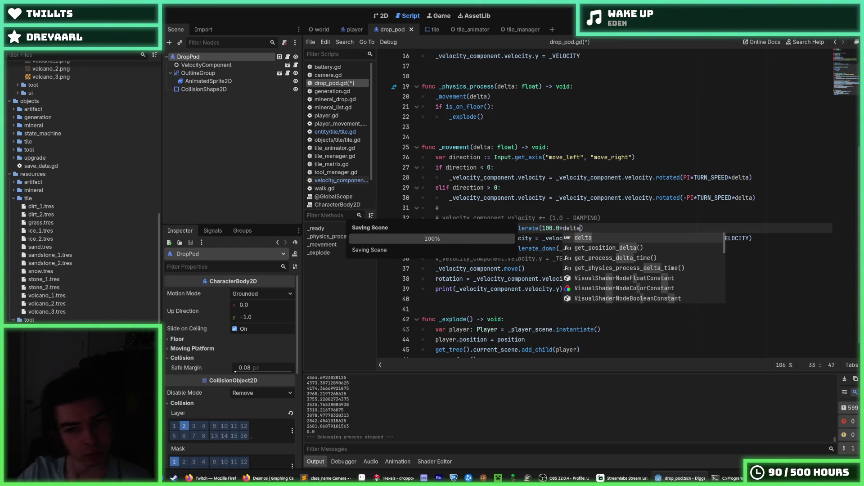
key(F5)
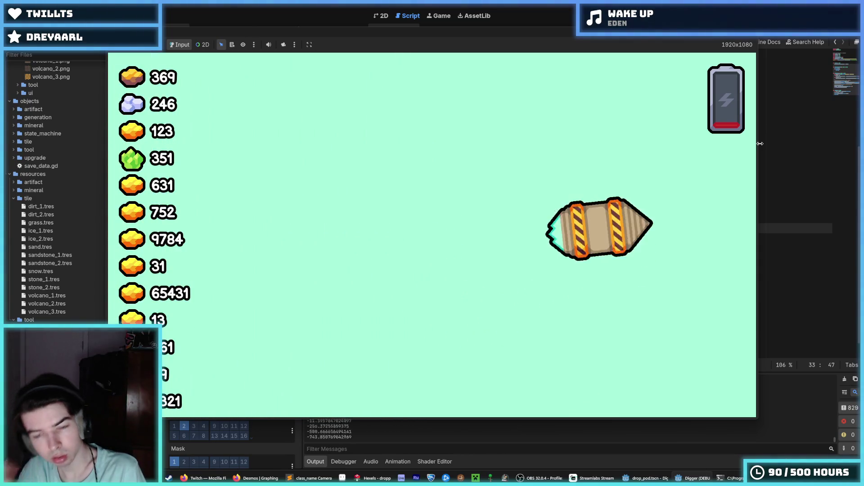
Stop the drop pod test run, relaunch it for a second look at the fall, then stop it again.
key(F8)
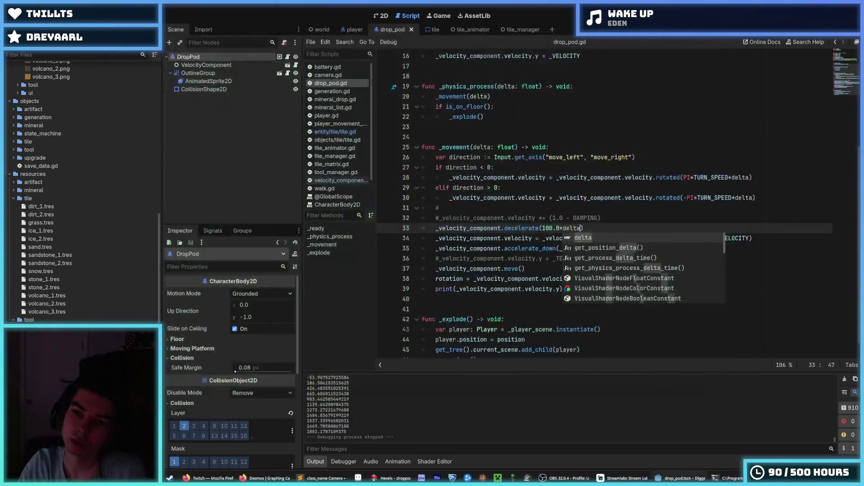
key(F5)
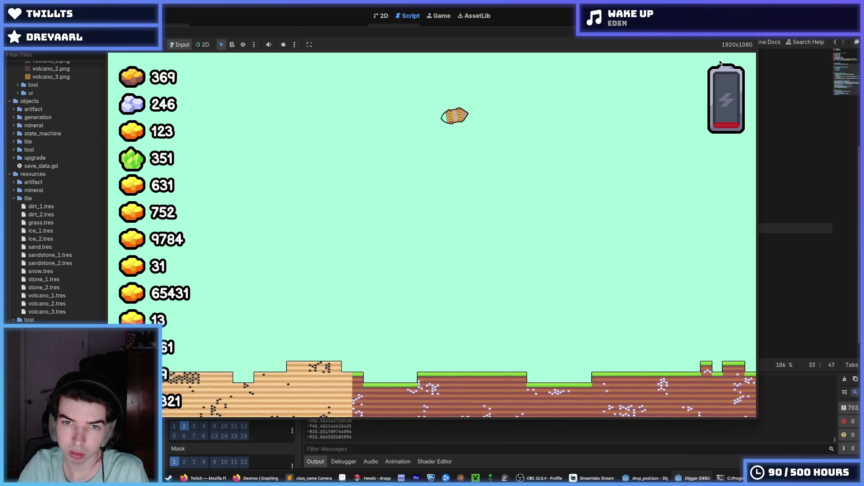
key(F8)
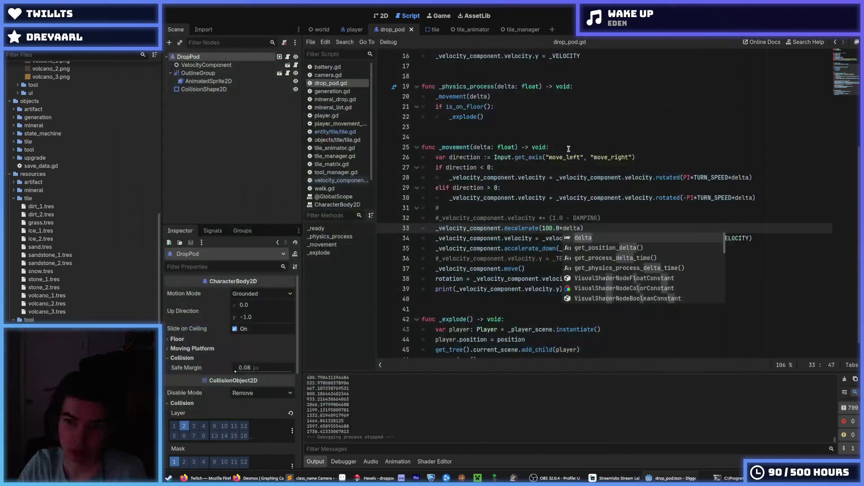
Make the decelerate() call use an _AIR_RESISTANCE constant instead of DECELERATION.
click(553, 228)
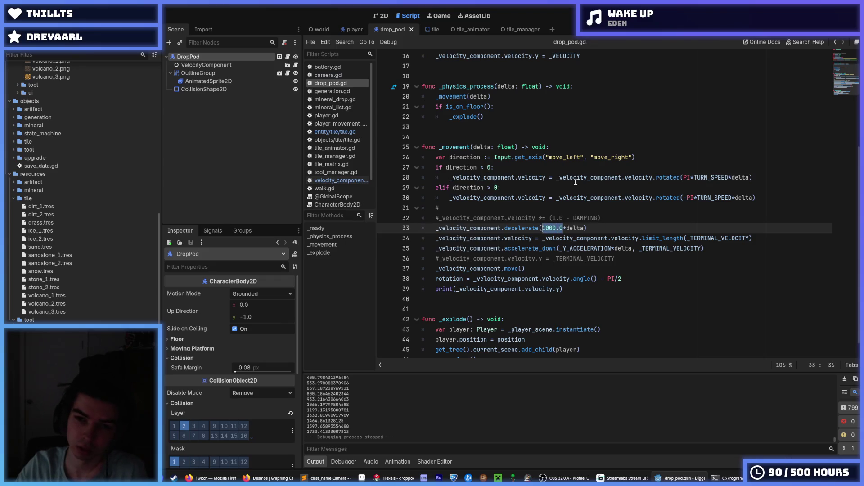
text(LERATION)
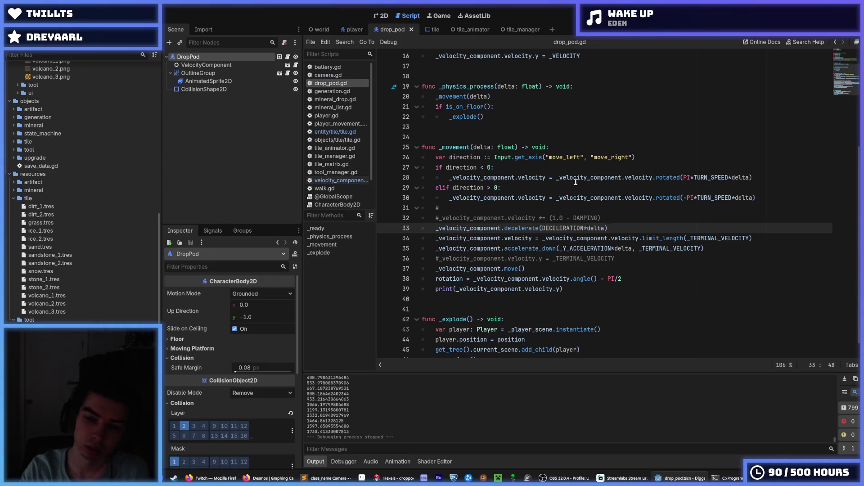
key(ctrl+shift+Left)
text(AIR_RESISTAN)
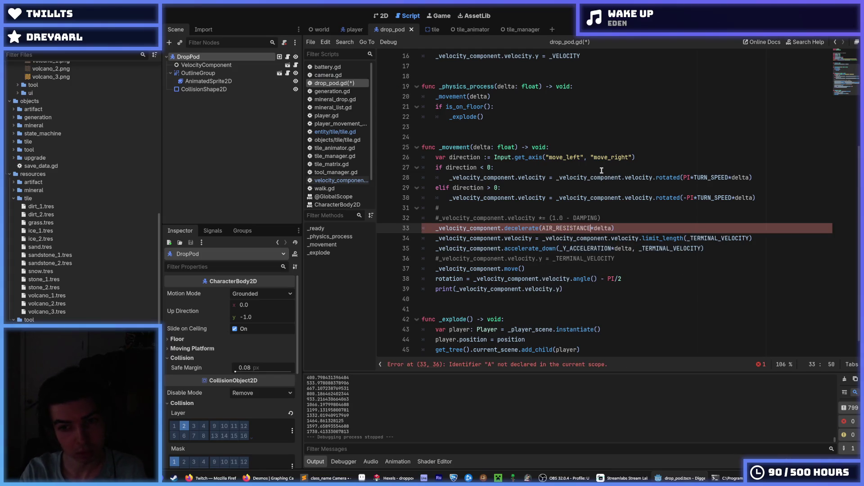
Declare a new _AIR_RESISTANCE constant on a line after line 10.
scroll(465, 131, up, 5)
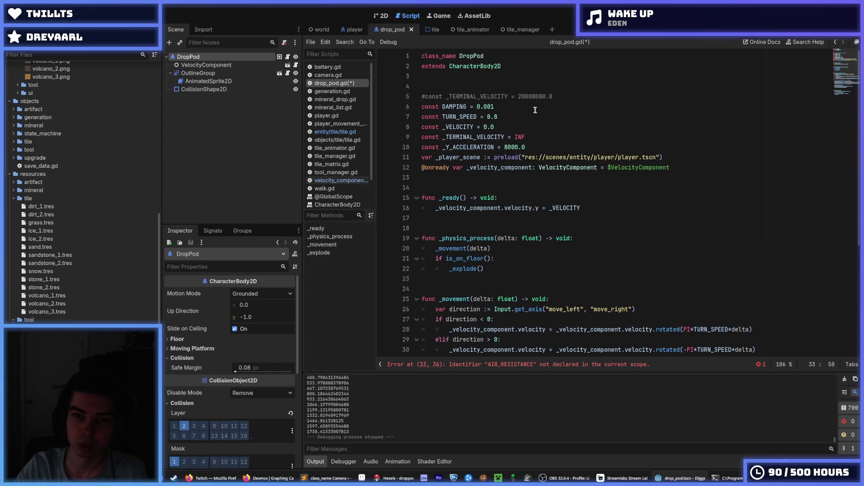
click(555, 137)
key(Down)
key(Return)
text(const AIR_RESISTANCE)
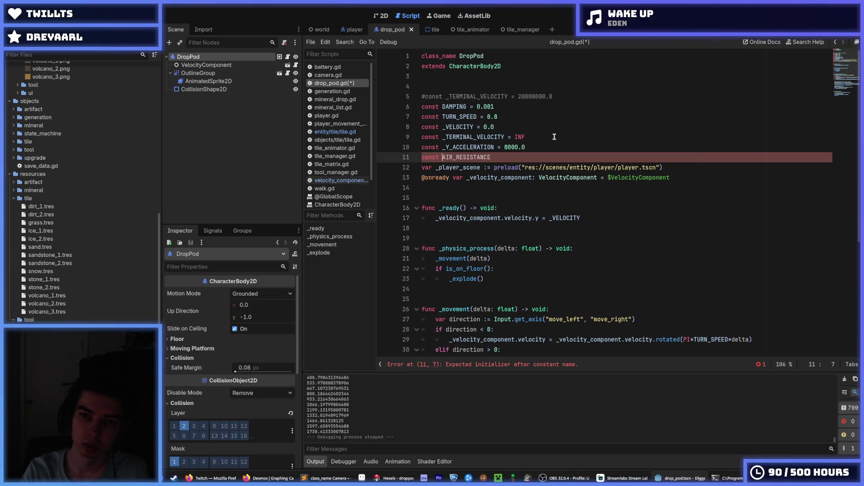
Prefix every TURN_SPEED and DAMPING occurrence with an underscore using multi-caret editing.
scroll(554, 137, down, 2)
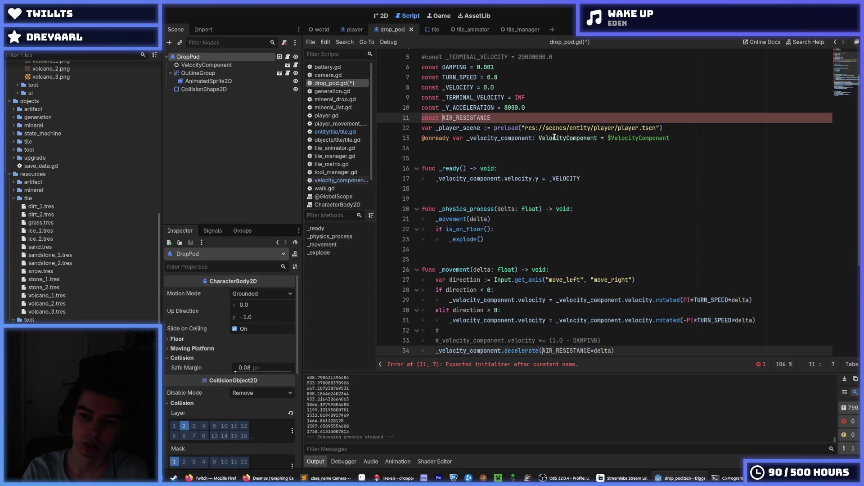
text(_)
double_click(464, 79)
key(ctrl+d)
key(ctrl+d)
key(Left)
text(_))
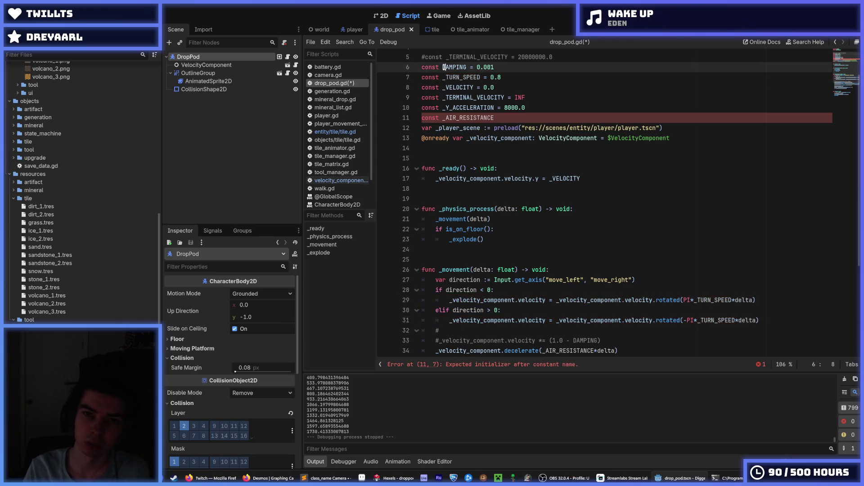
double_click(457, 67)
key(ctrl+d)
key(Left)
text(_)
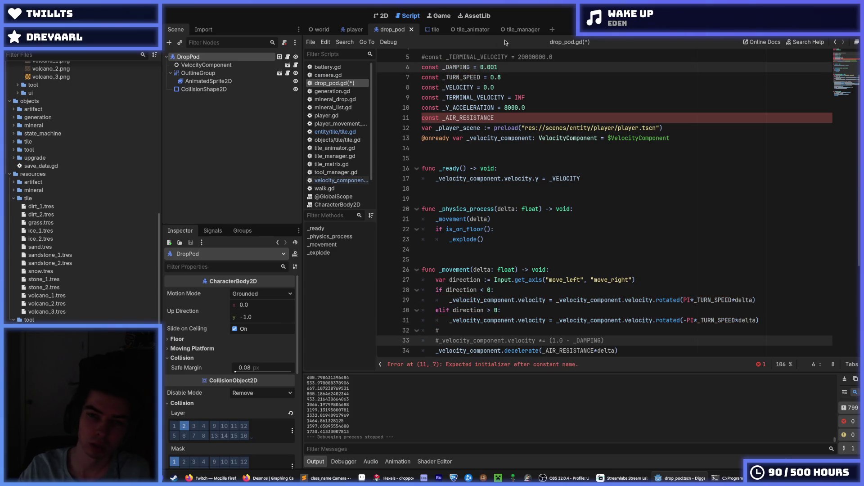
Give _AIR_RESISTANCE the value 1000.0, save drop_pod.gd, and relaunch the game.
click(528, 118)
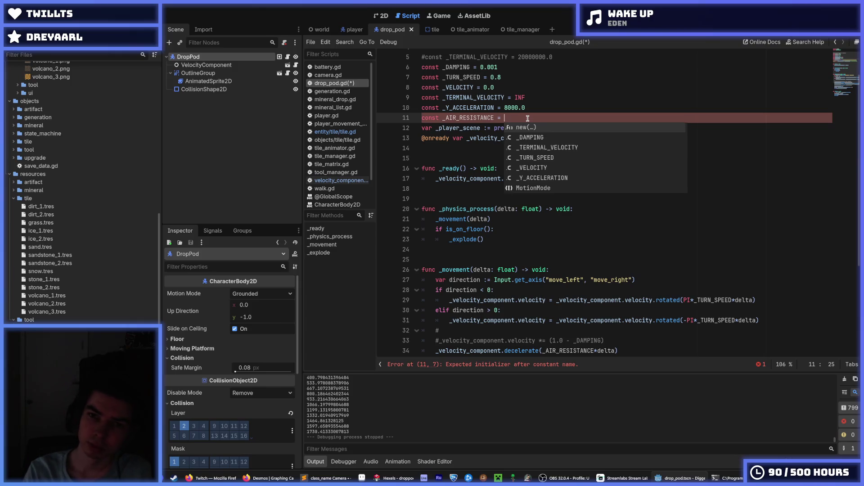
text(1000.0)
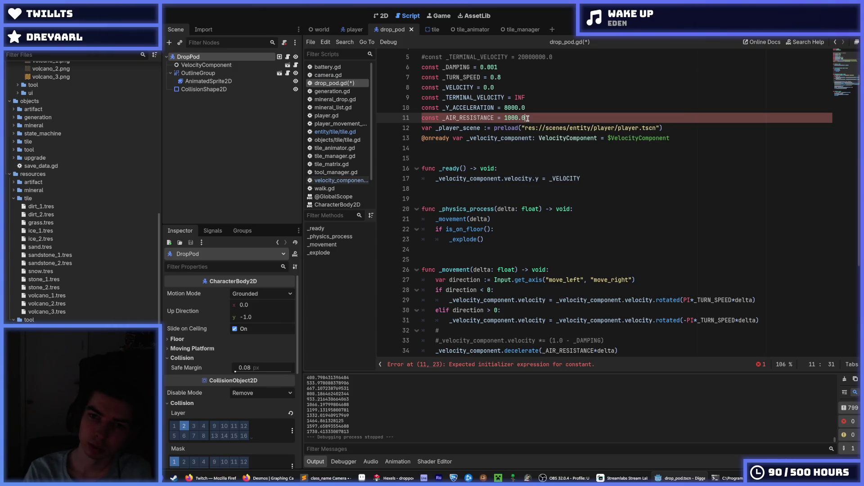
key(ctrl+s)
scroll(680, 134, down, 5)
key(F5)
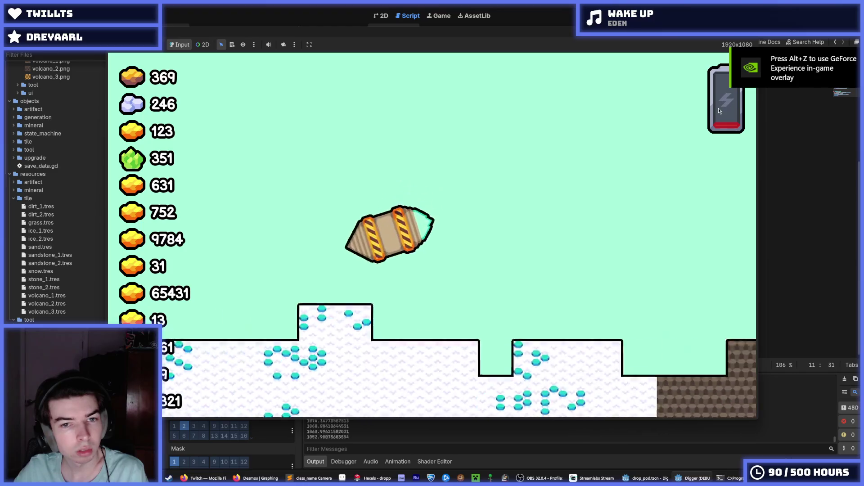
Set _Y_ACCELERATION to 4000.0 and _AIR_RESISTANCE to 500.0, then test-run the pod's fall.
key(F8)
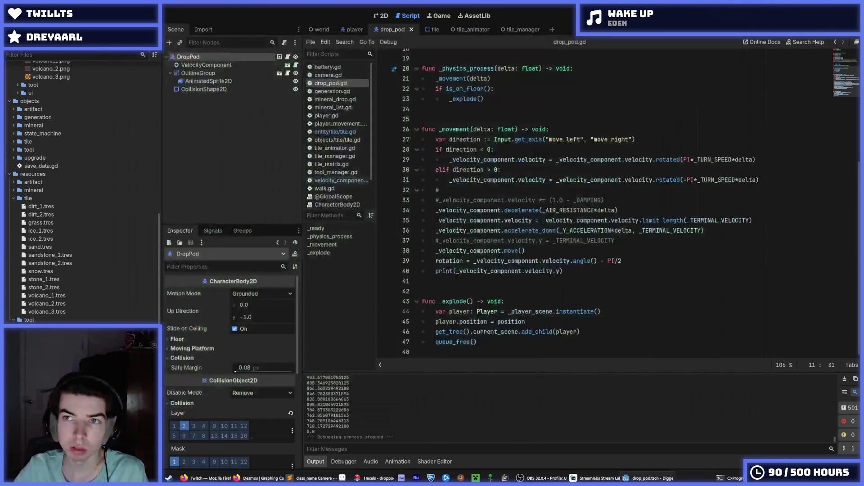
scroll(536, 113, up, 5)
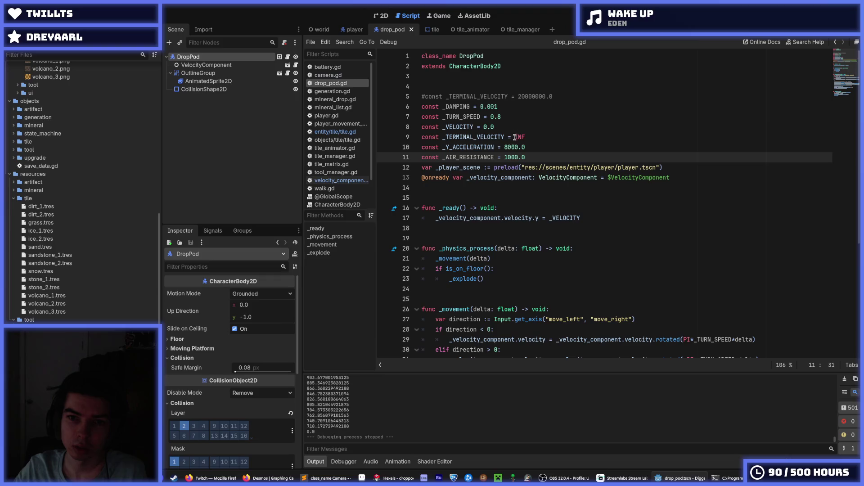
click(505, 148)
click(507, 157)
key(F5)
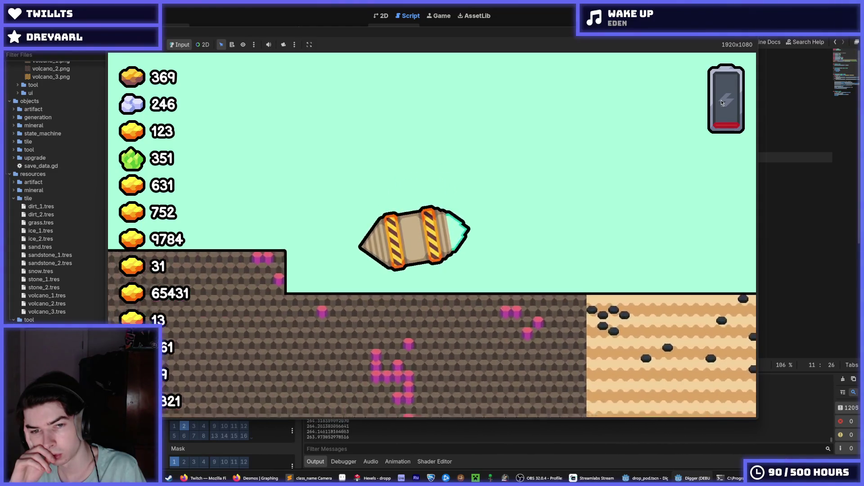
key(F8)
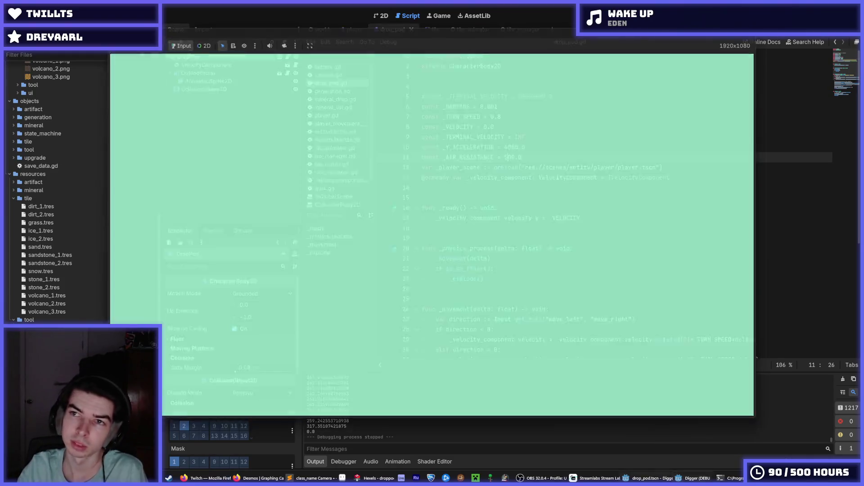
key(F5)
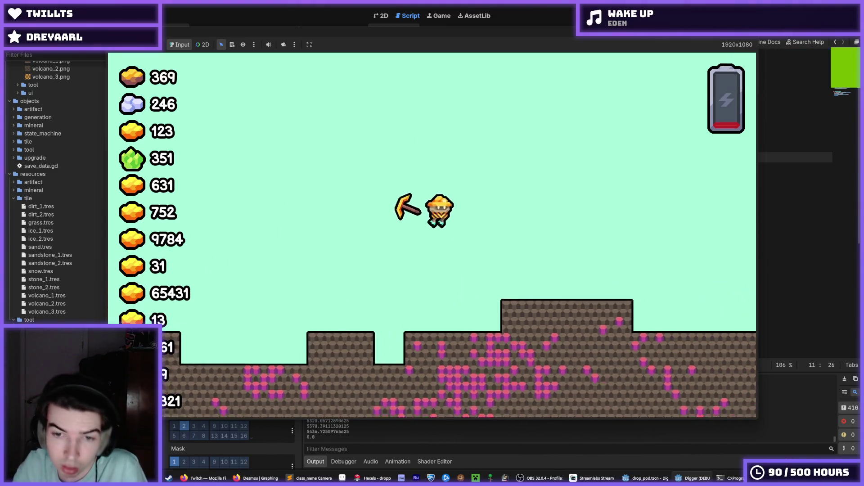
key(F8)
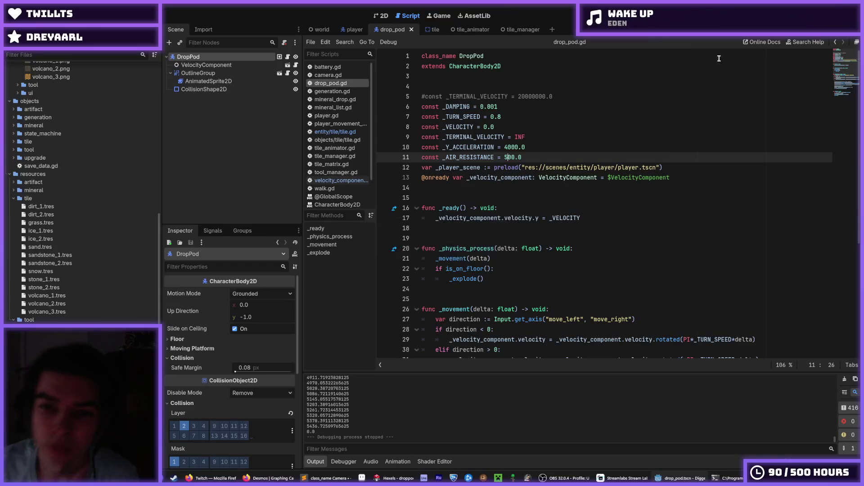
click(607, 140)
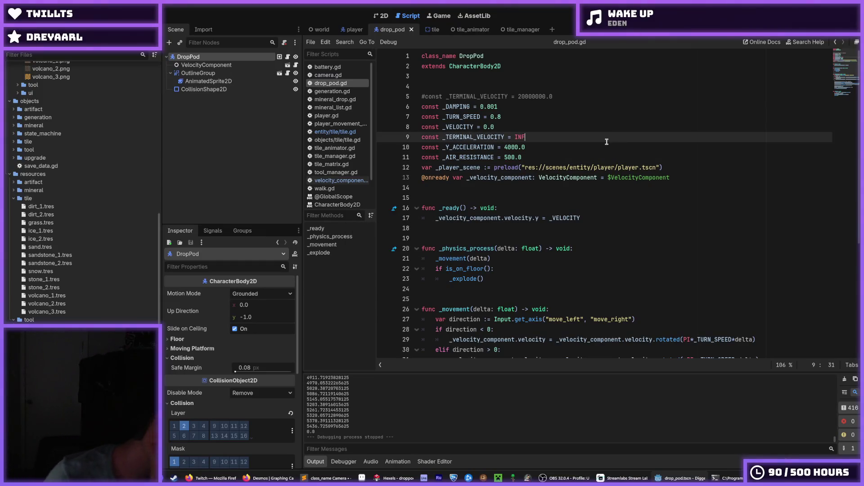
key(Down)
key(Up)
key(Down)
key(Up)
key(Down)
key(Up)
key(Down)
key(Up)
key(Down)
key(Up)
key(Down)
key(Up)
key(Down)
key(Up)
key(Down)
key(Up)
key(Down)
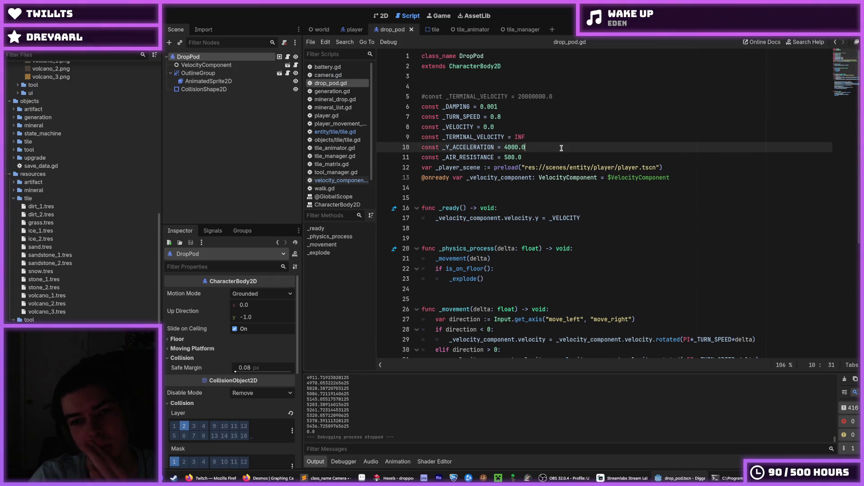
key(Up)
key(Down)
key(Up)
key(Down)
key(Up)
key(Down)
key(Up)
key(Down)
scroll(547, 145, down, 6)
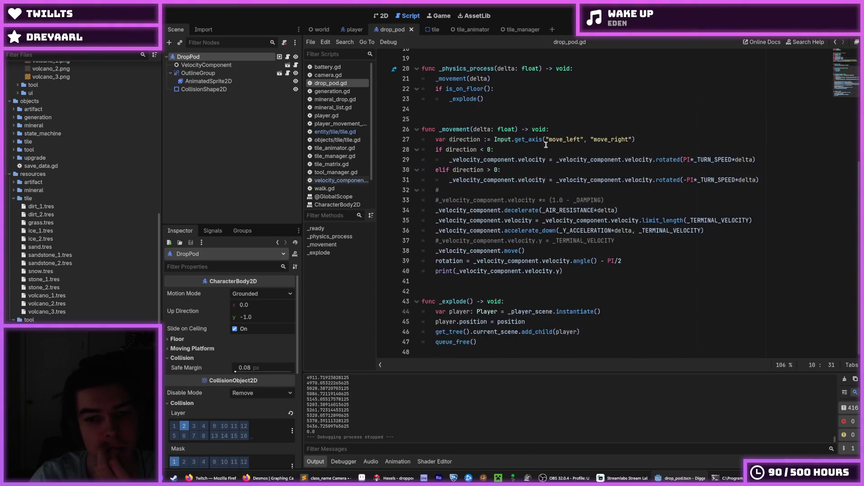
drag(464, 302, 449, 301)
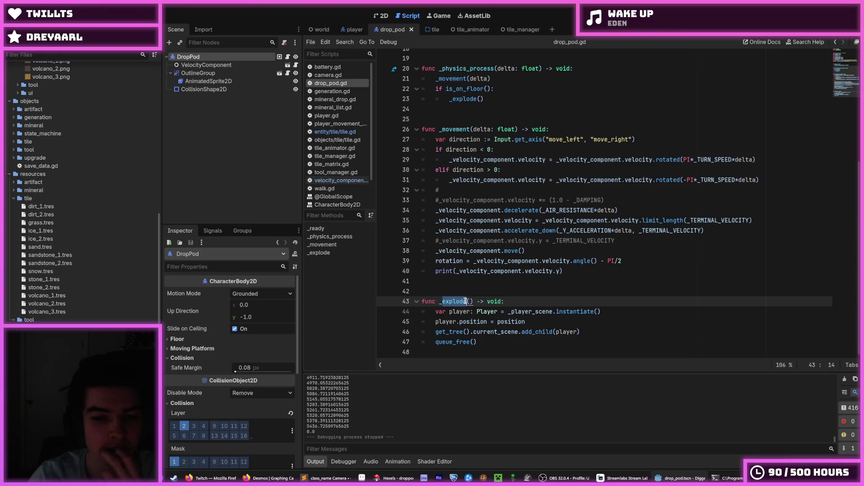
Clear the script marker and play-test the drop pod's landing.
click(531, 295)
key(F5)
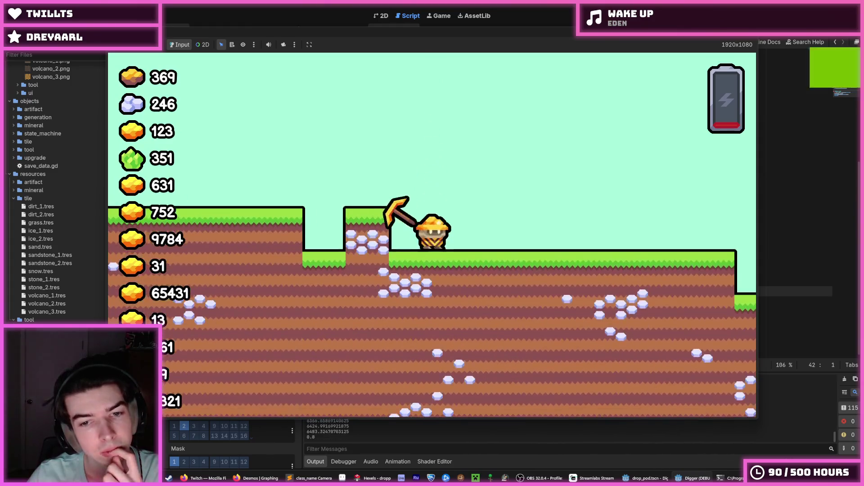
key(F8)
Add a trial player.velocity assignment below the position line in _explode and save.
click(466, 311)
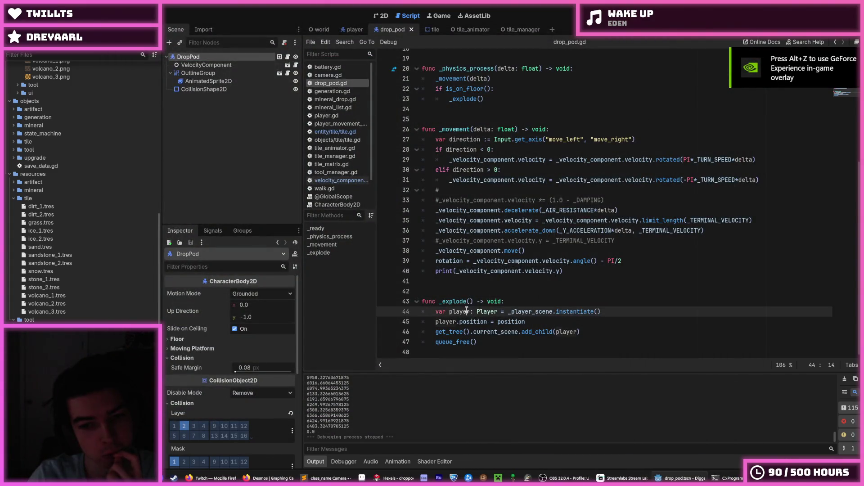
click(565, 319)
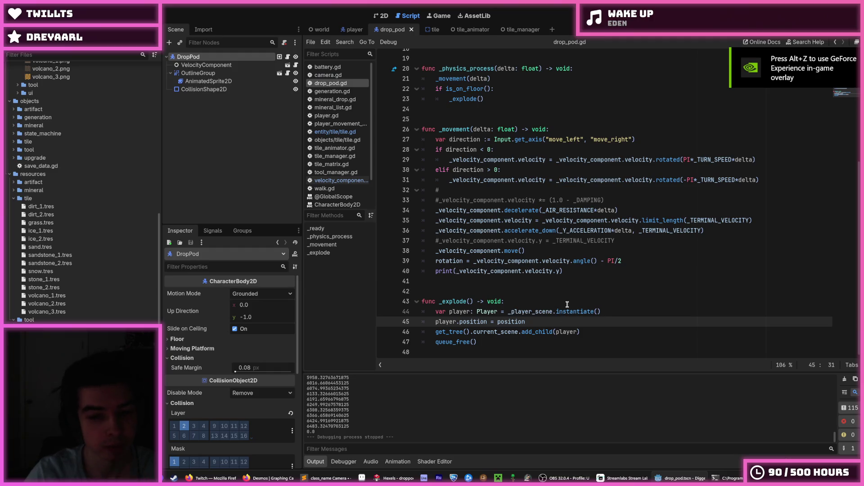
key(Return)
text(plyae)
key(Return)
text(.)
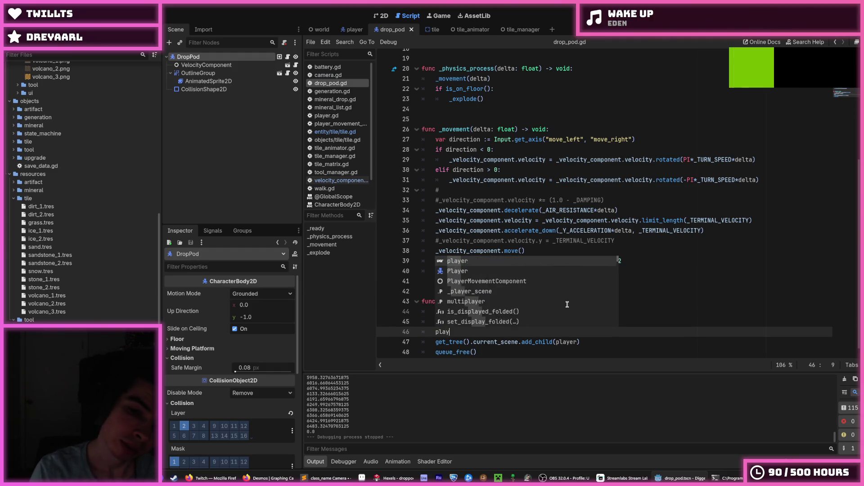
text(velocity )
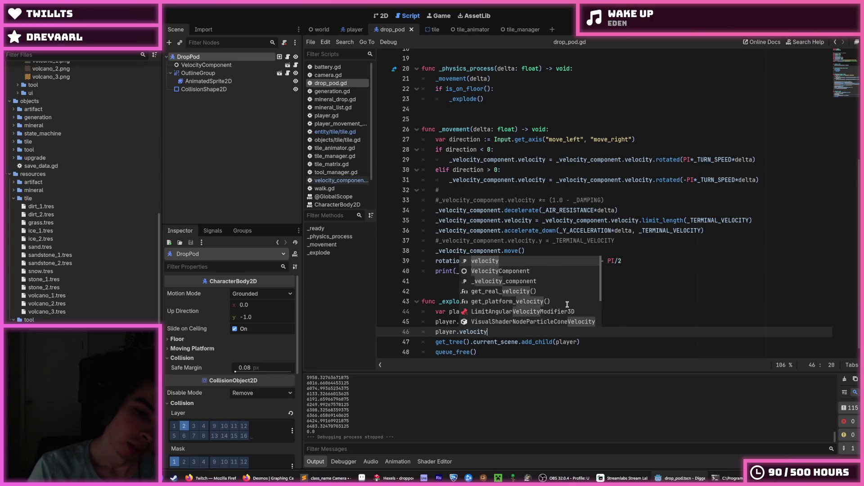
text(= )
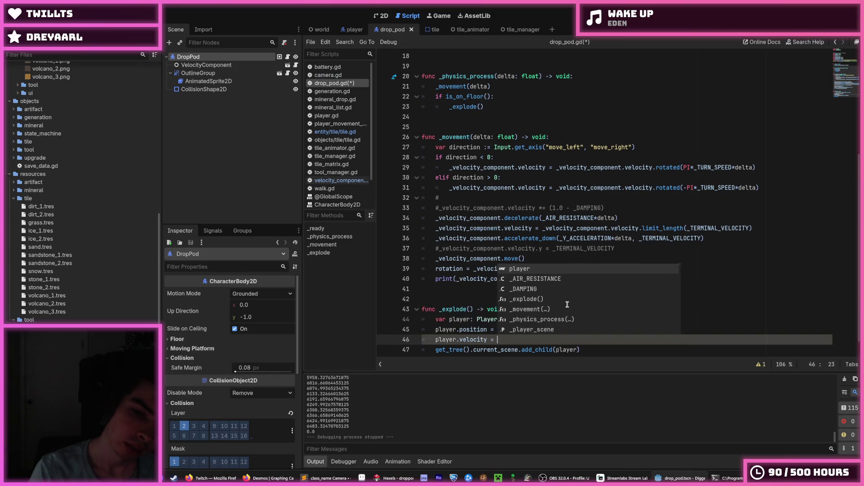
text(-)
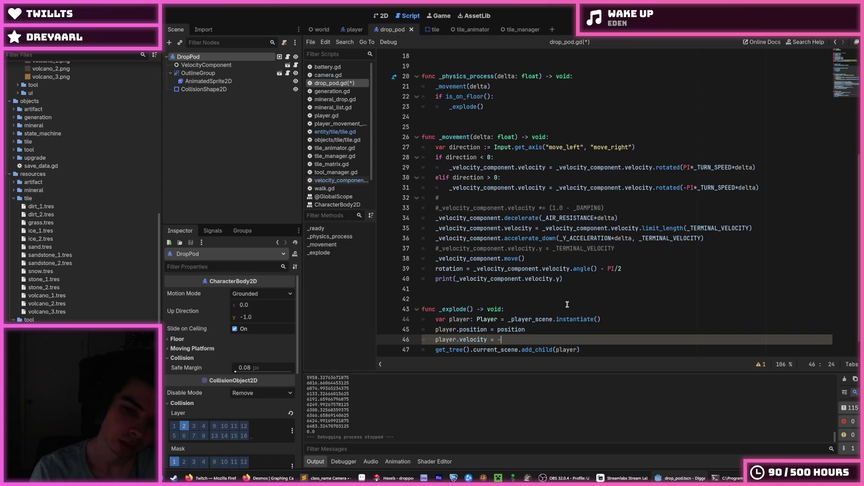
key(ctrl+s)
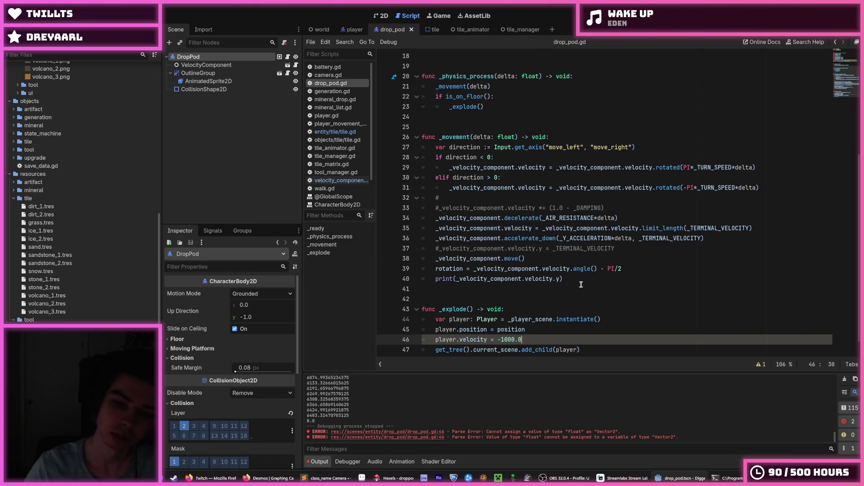
Remove the trial velocity line, save drop_pod.gd, and switch to player.gd.
key(Left)
key(Left)
key(Left)
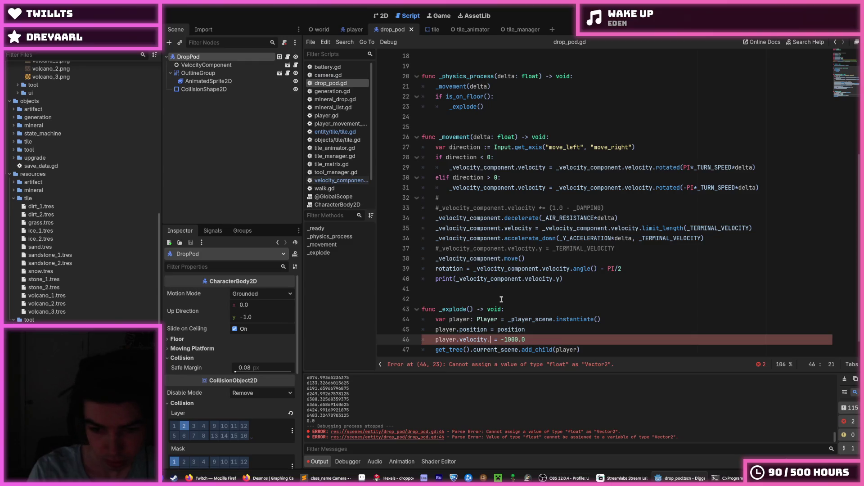
text(.)
key(BackSpace)
key(BackSpace)
key(BackSpace)
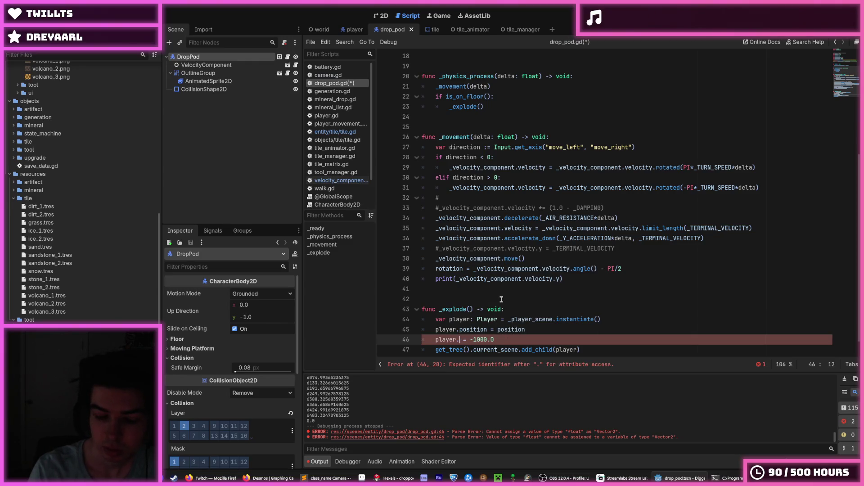
text(y)
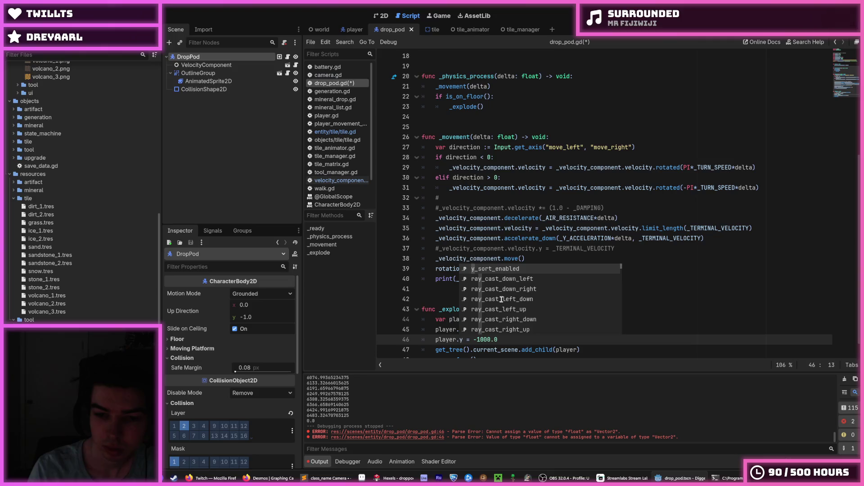
key(End)
key(shift+Up)
key(BackSpace)
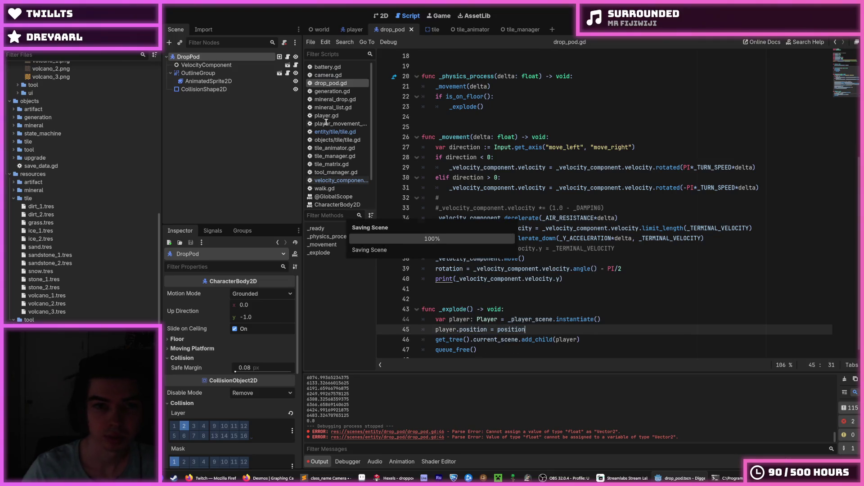
key(ctrl+s)
click(336, 115)
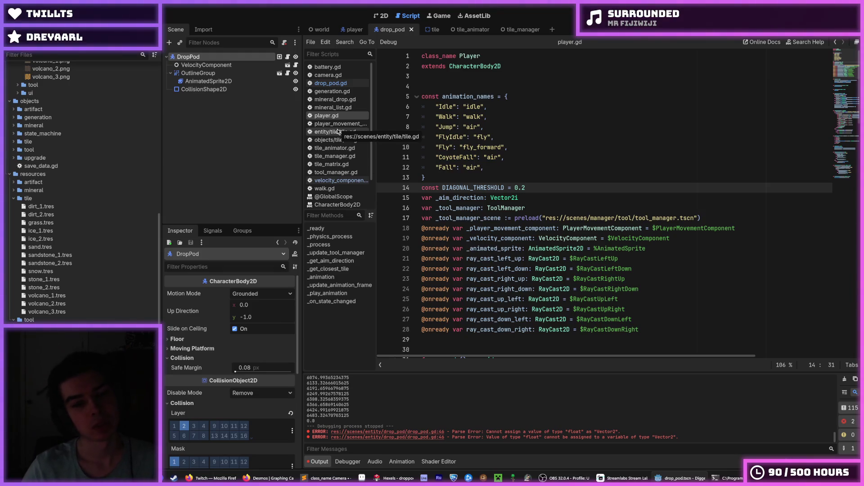
In the PlayerMovementComponent scene, drag the Jump state above Idle and run the game.
click(511, 95)
click(351, 30)
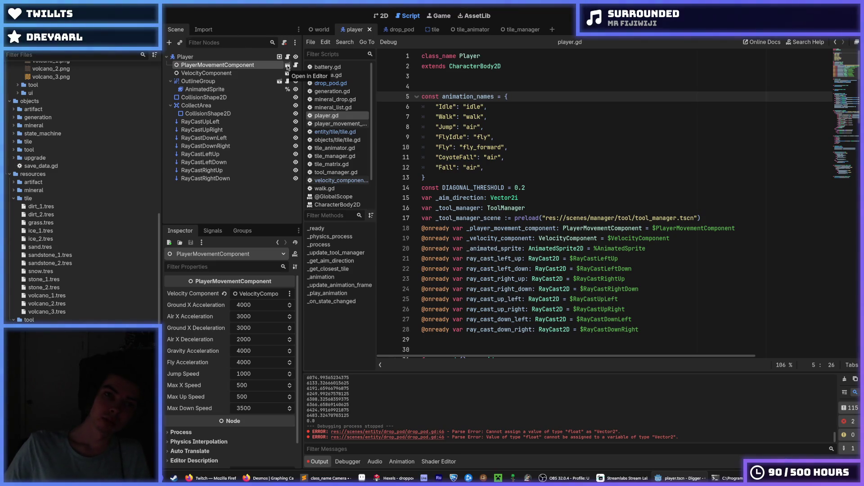
click(381, 16)
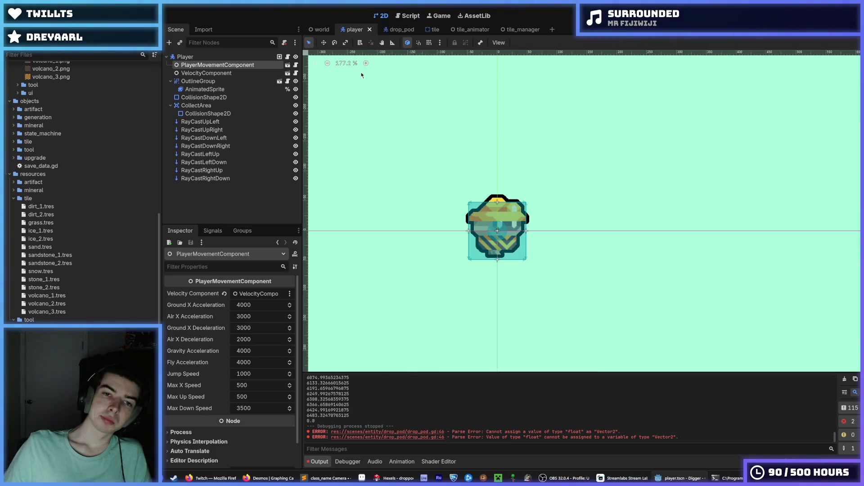
click(287, 65)
mouse_move(220, 82)
mouse_down()
mouse_move(204, 79)
mouse_move(215, 66)
mouse_move(210, 84)
mouse_move(211, 69)
mouse_up()
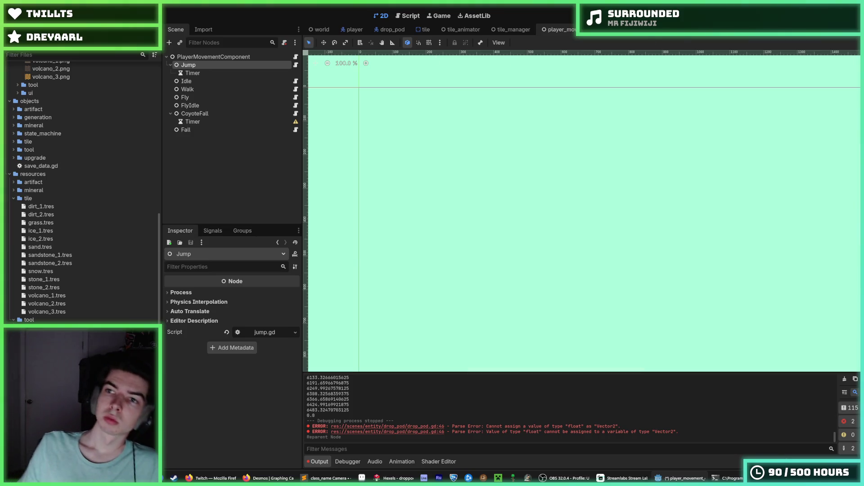
key(F5)
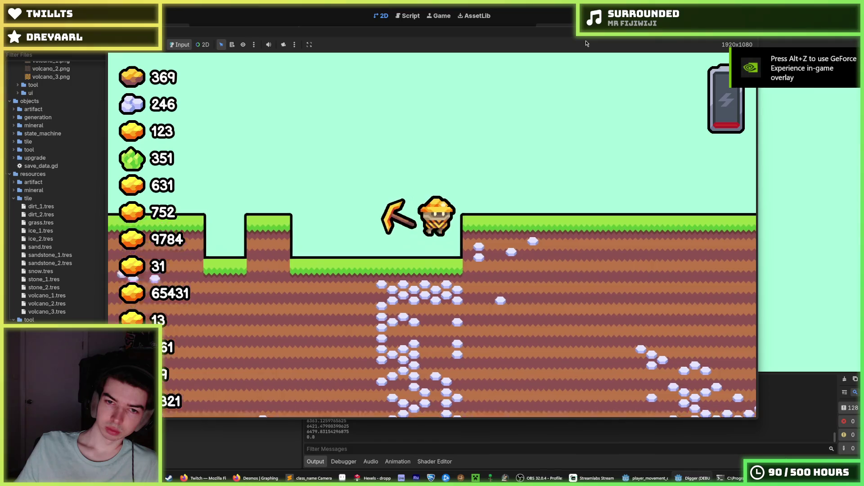
Stop the test, move Jump back below Idle, and run the game again.
key(d)
key(F8)
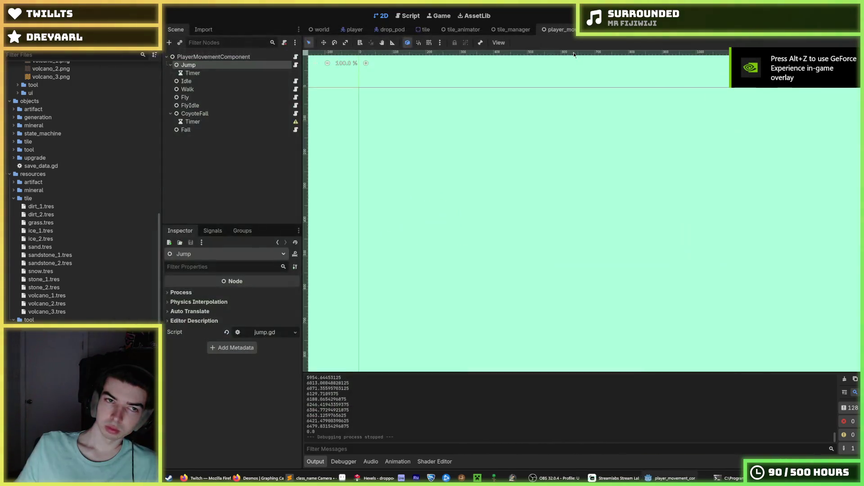
click(211, 57)
click(222, 67)
click(230, 58)
click(230, 65)
drag(223, 86, 223, 84)
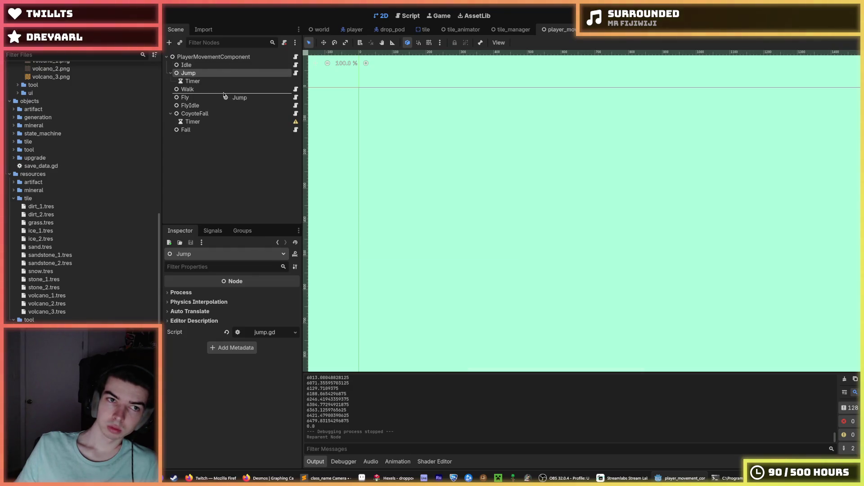
key(F5)
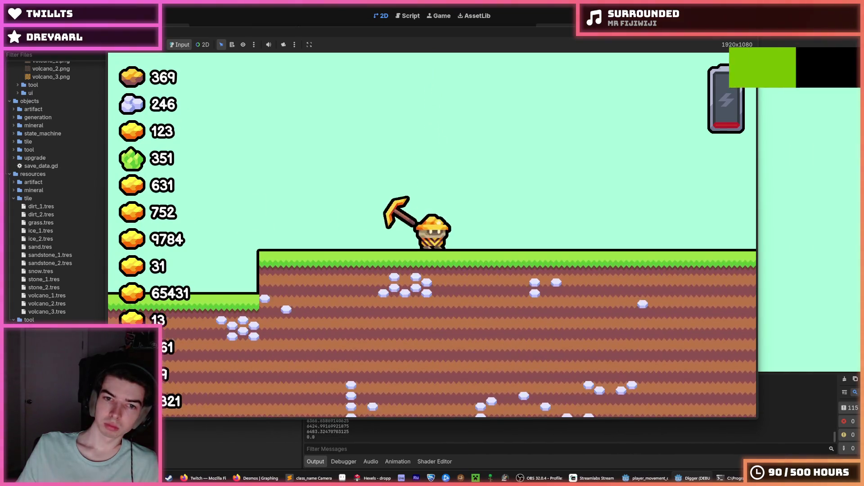
key(F8)
Save the movement component scene and duplicate the Jump state as Eject.
key(ctrl+s)
click(215, 73)
click(214, 81)
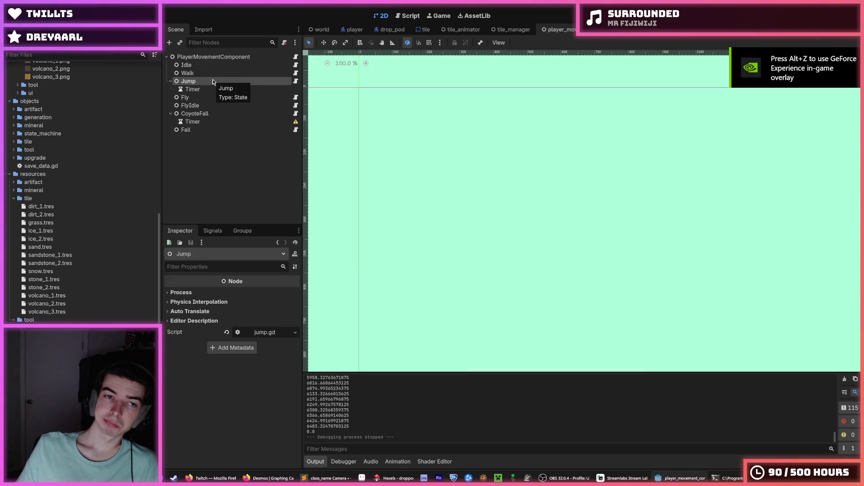
key(ctrl+d)
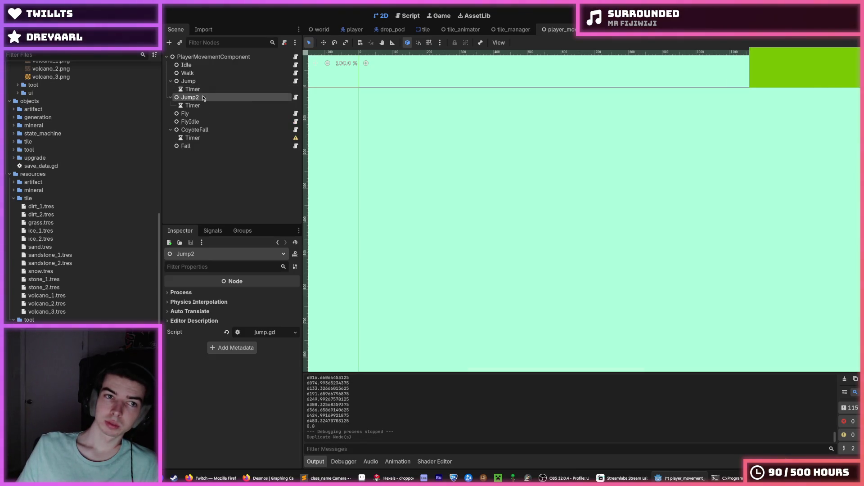
text(Eject)
key(Return)
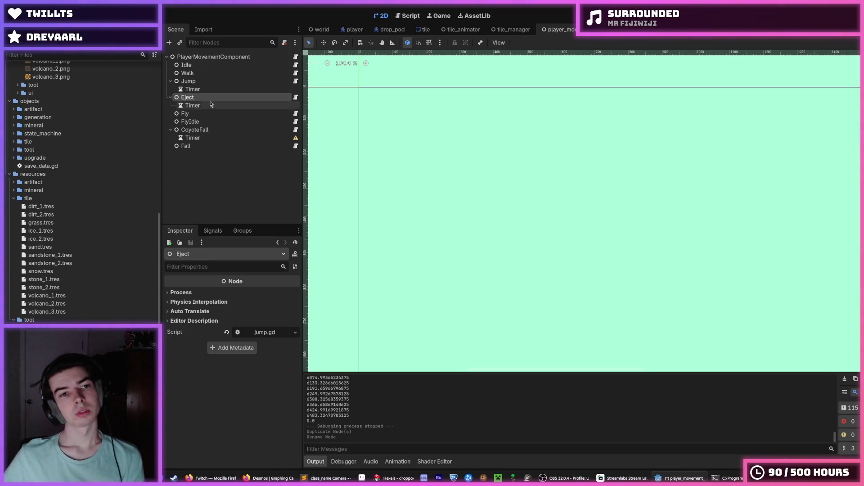
Delete Eject's Timer, move Eject above Idle, and open its jump.gd script.
click(215, 105)
key(Delete)
key(Return)
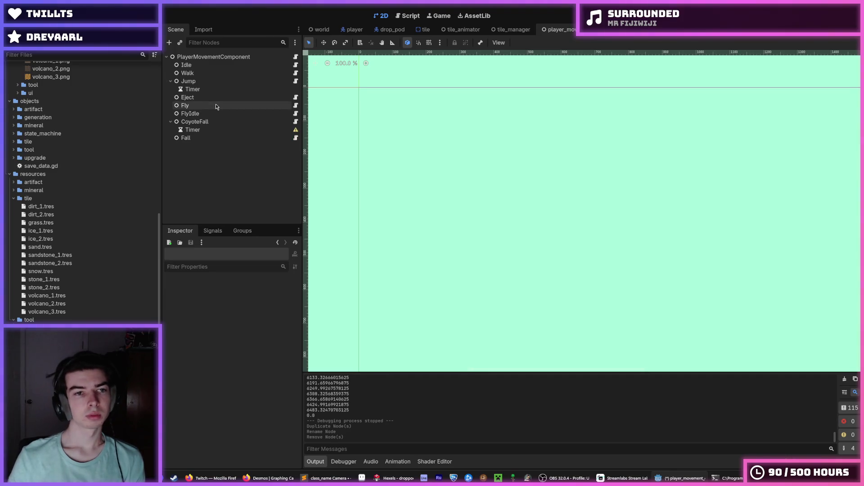
drag(207, 103, 198, 64)
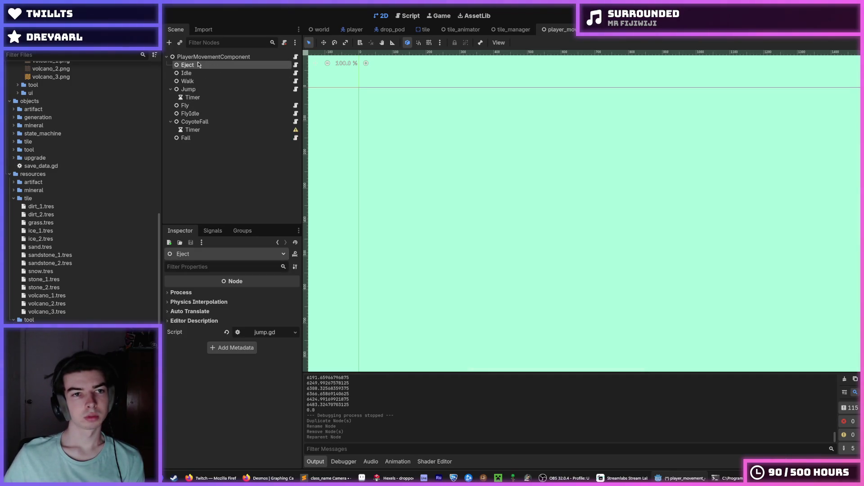
click(294, 66)
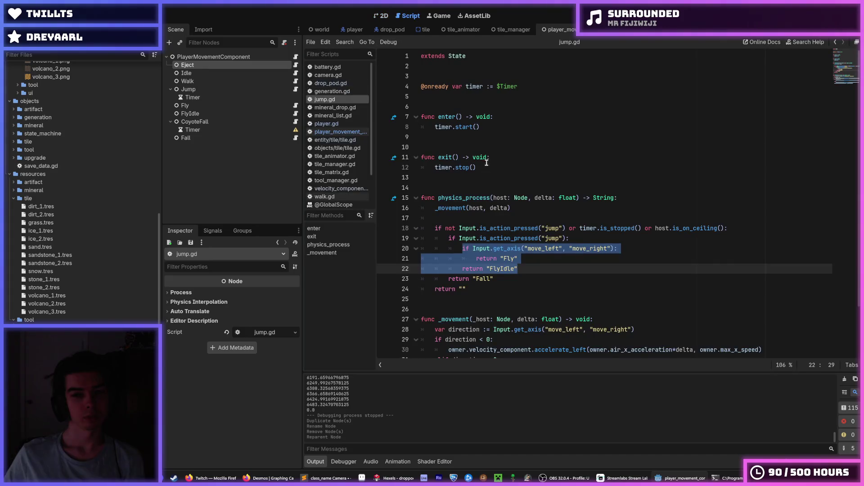
Delete the timer variable, enter/exit functions, and the timer-dependent jump condition.
drag(495, 168, 417, 75)
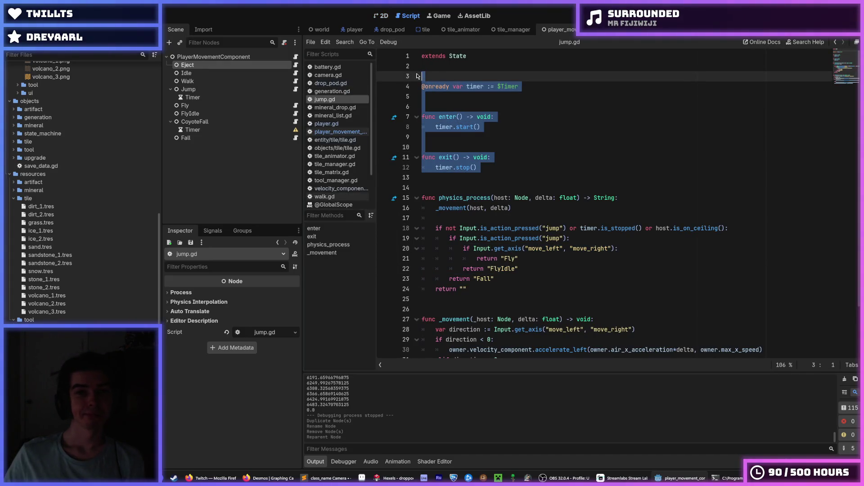
key(BackSpace)
click(541, 147)
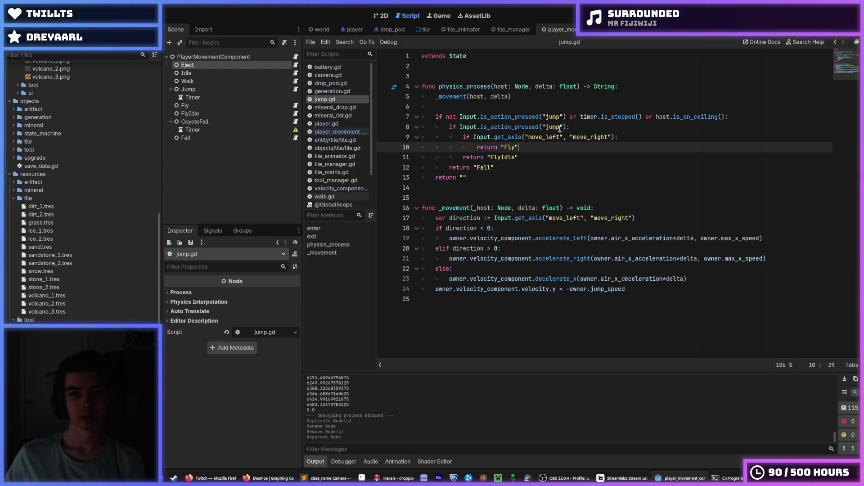
click(576, 127)
drag(432, 114, 749, 117)
key(BackSpace)
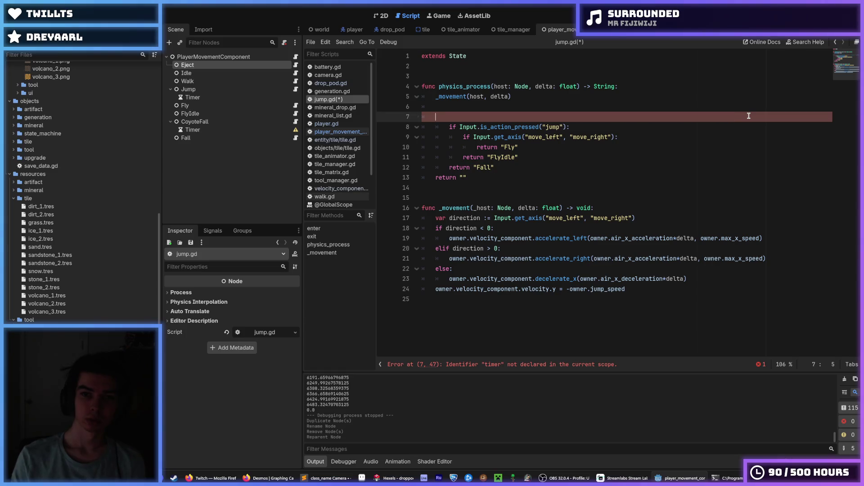
key(BackSpace)
Dedent the jump block, remove the empty-string return line, and save jump.gd.
key(shift+Down)
key(shift+Down)
key(shift+Down)
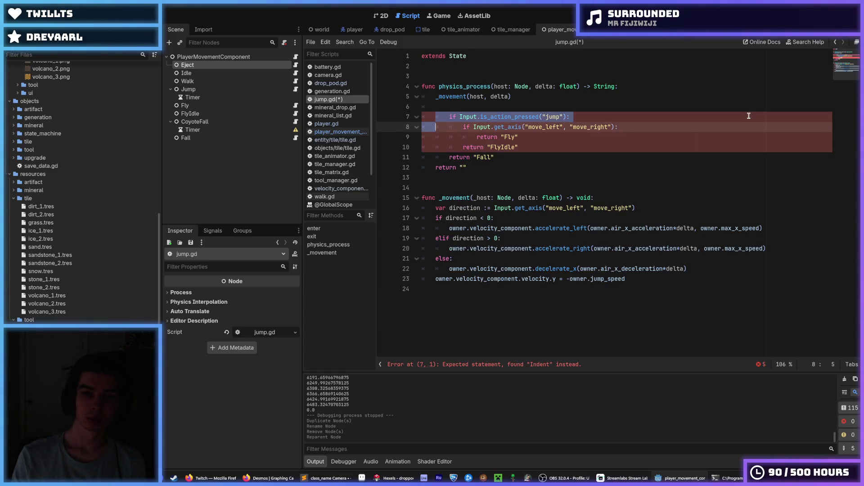
key(shift+Tab)
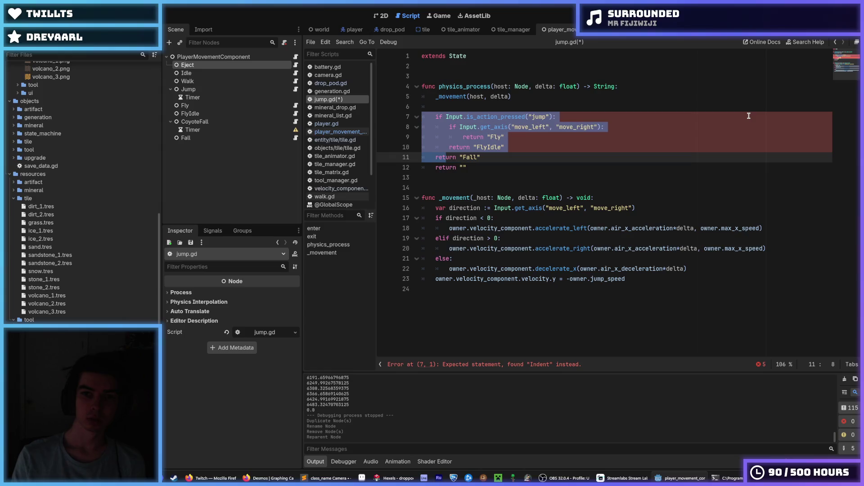
key(Right)
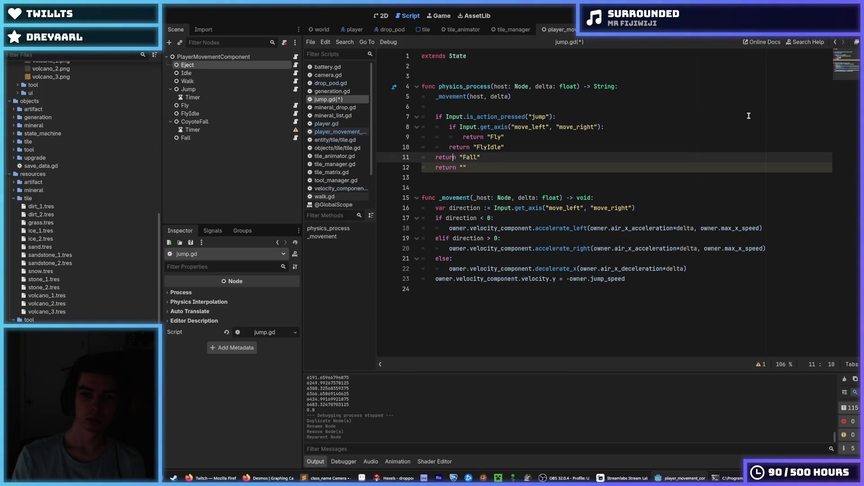
key(Down)
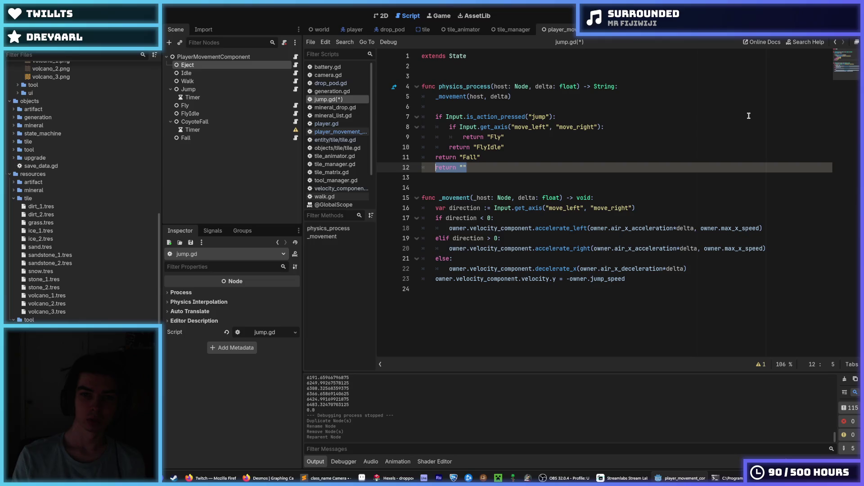
key(BackSpace)
key(Up)
key(Up)
key(Up)
key(End)
key(shift+Home)
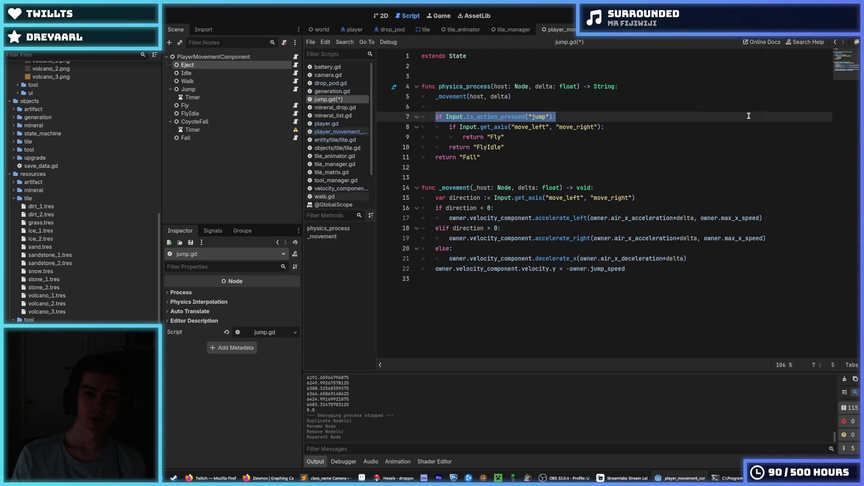
key(Down)
key(Down)
key(Down)
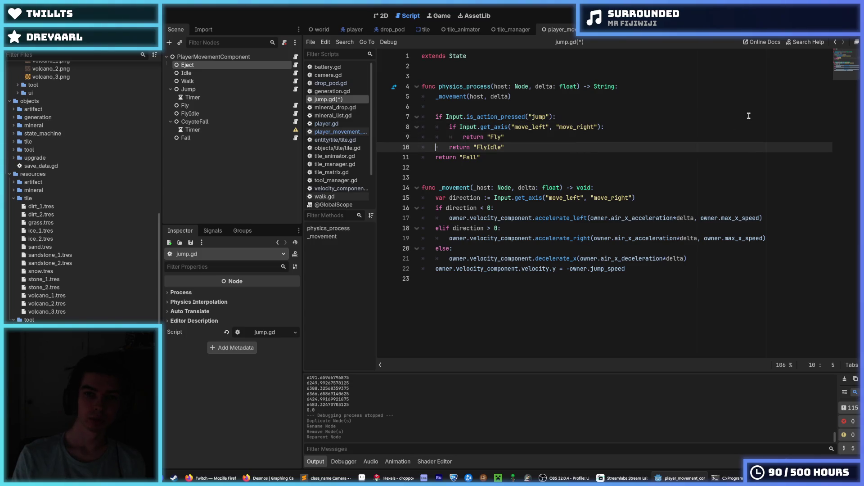
key(End)
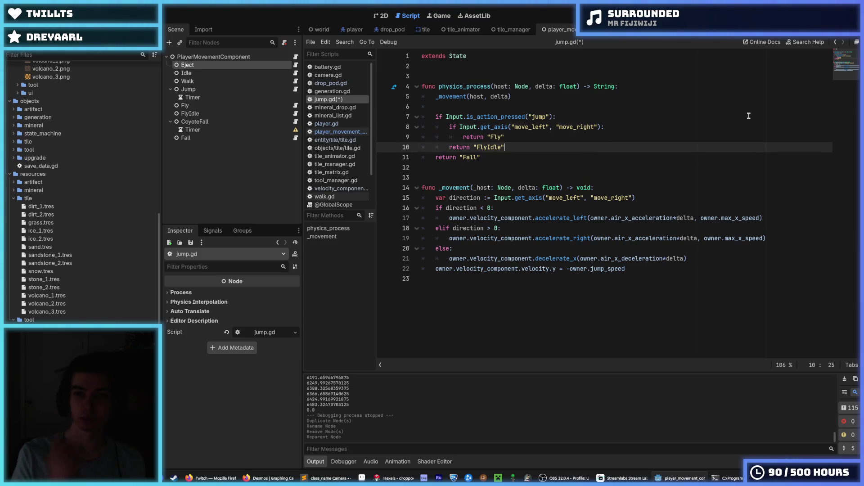
click(507, 137)
click(513, 148)
key(ctrl+s)
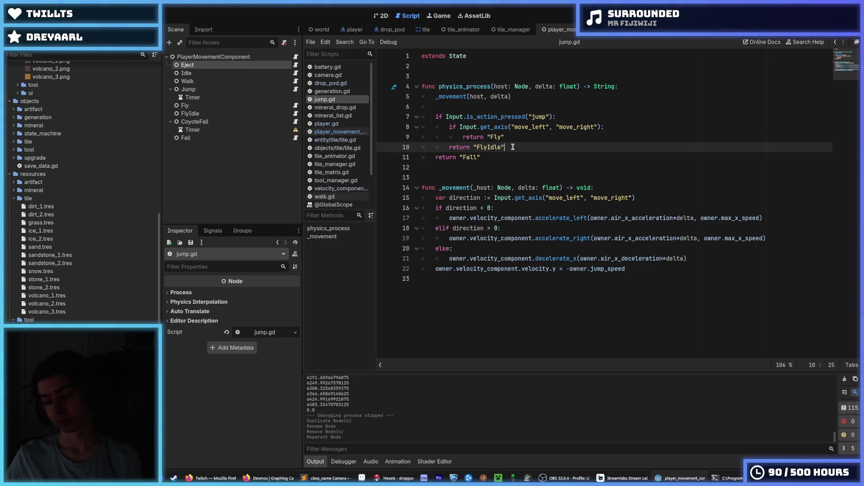
Change the jump_speed reference on line 22 to eject_speed.
click(523, 139)
key(Down)
key(Up)
key(Down)
key(Up)
key(Down)
key(Up)
key(Down)
key(Up)
key(Down)
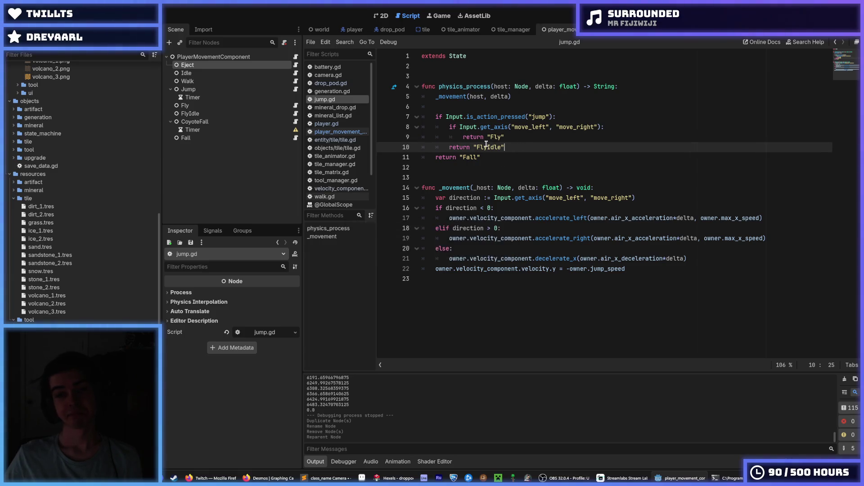
click(634, 269)
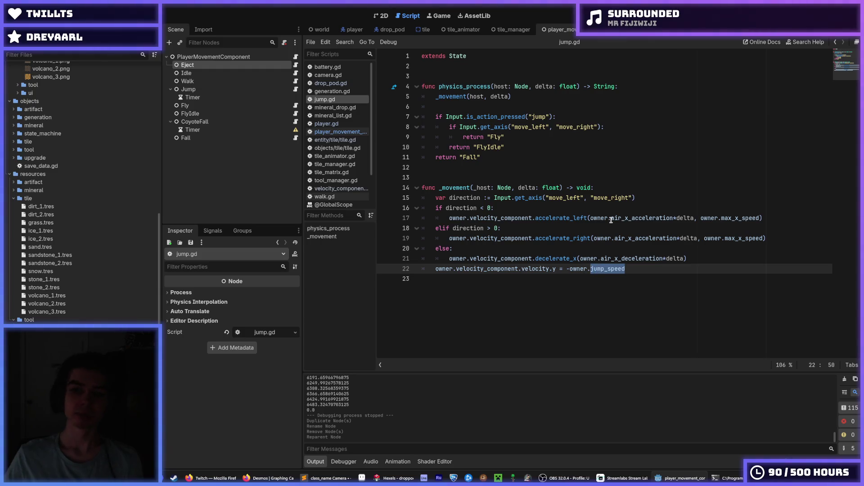
text(eject_spe)
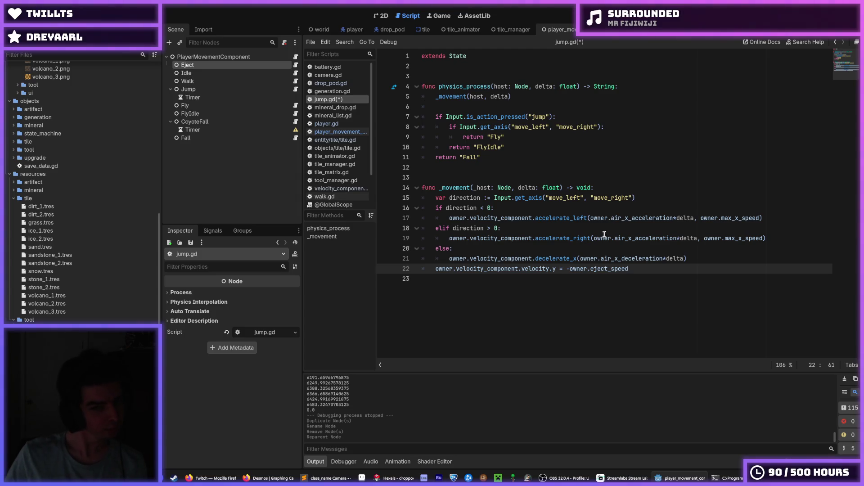
Delete the horizontal steering code (lines 16–21) and unused direction line, then save.
double_click(639, 258)
click(710, 259)
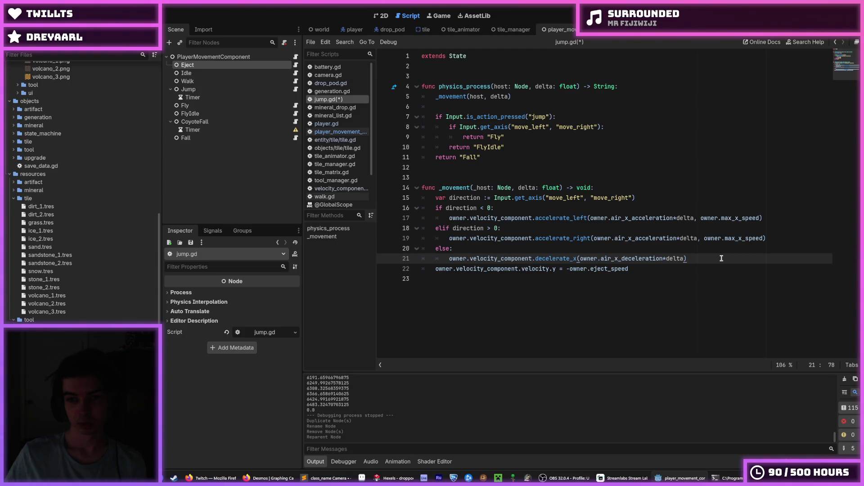
mouse_move(721, 258)
mouse_down()
mouse_move(540, 249)
mouse_move(428, 229)
mouse_move(383, 209)
mouse_up()
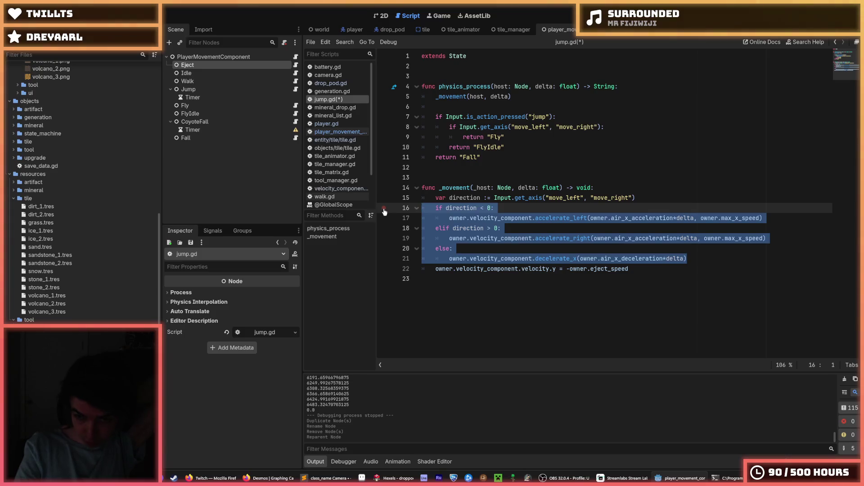
key(BackSpace)
key(BackSpace)
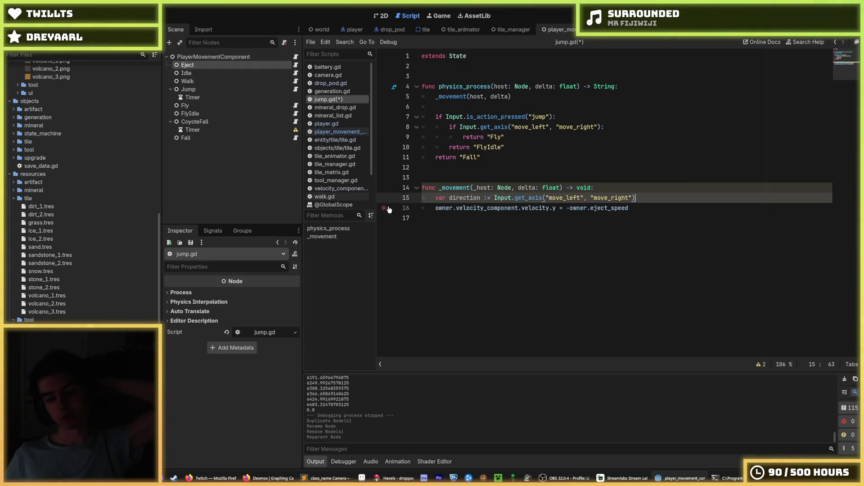
drag(650, 193, 642, 186)
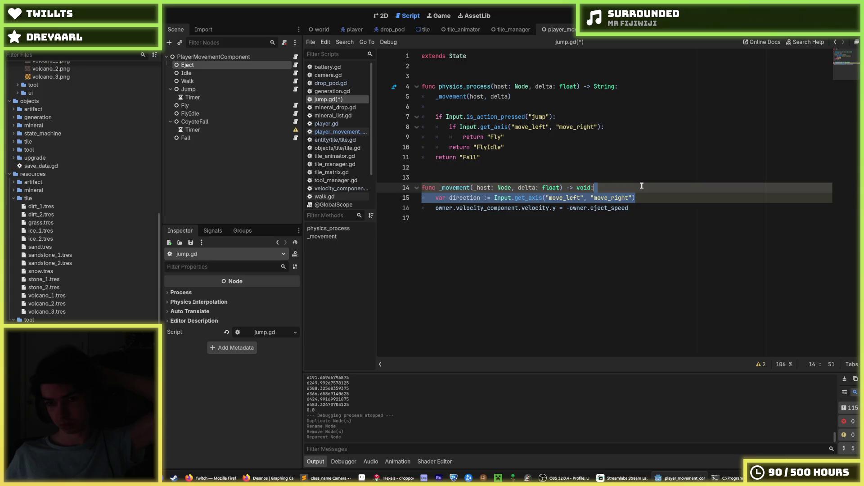
key(BackSpace)
key(ctrl+s)
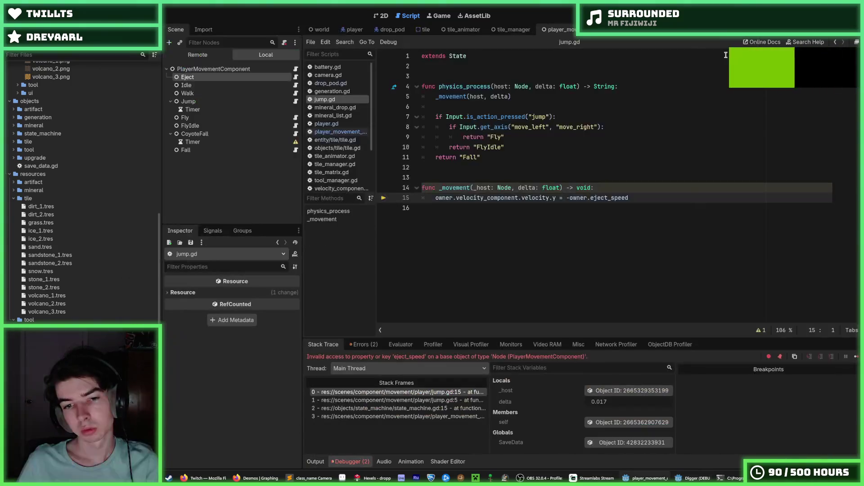
Check the debugger's invalid eject_speed error and open player_movement_component.gd.
click(623, 188)
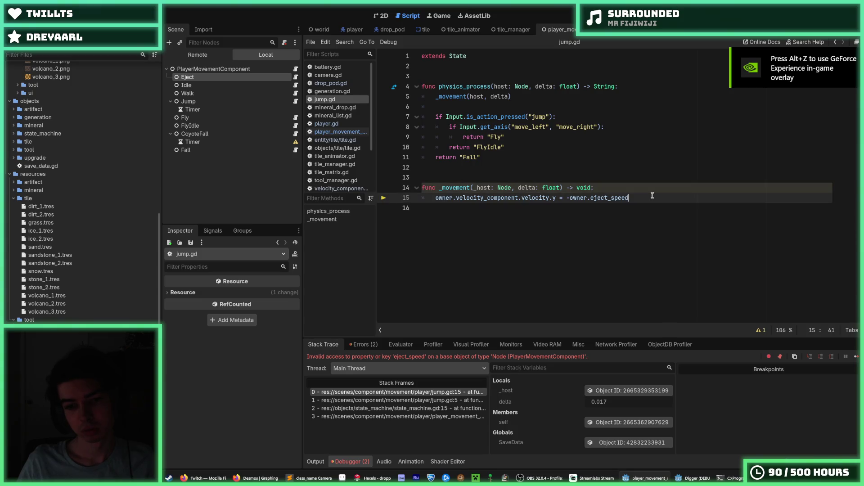
click(649, 195)
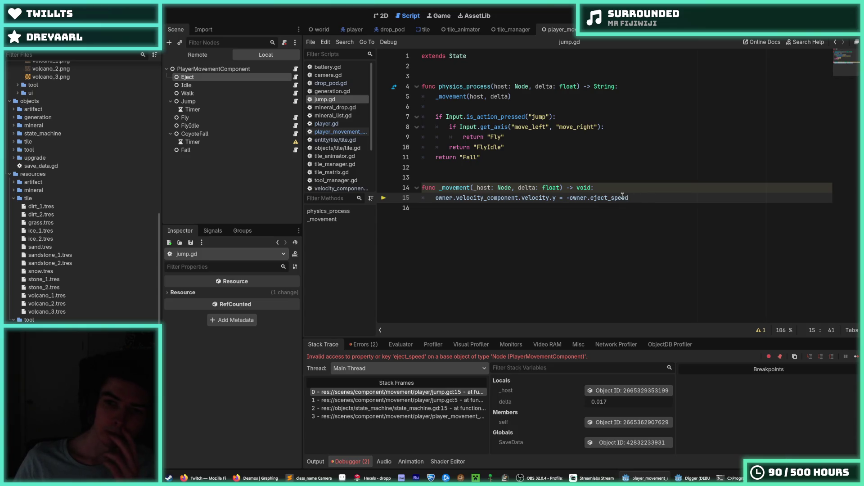
click(349, 133)
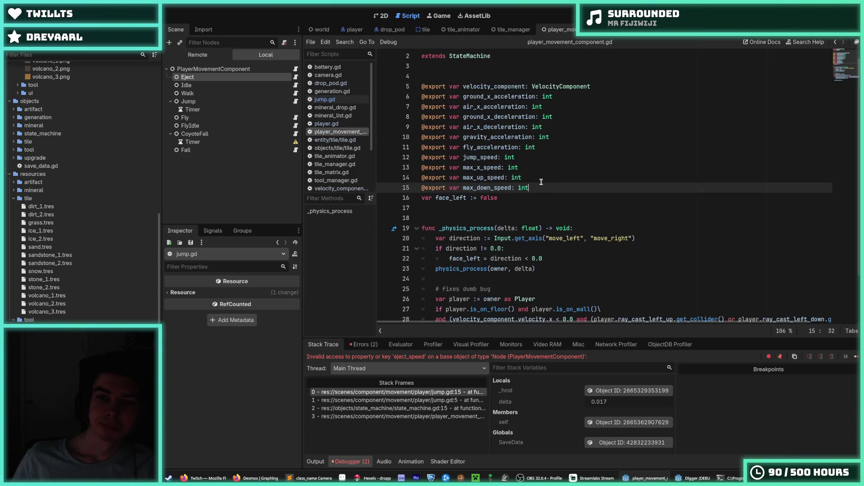
Duplicate the jump_speed export line as eject_speed and save the script.
click(532, 160)
key(ctrl+shift+d)
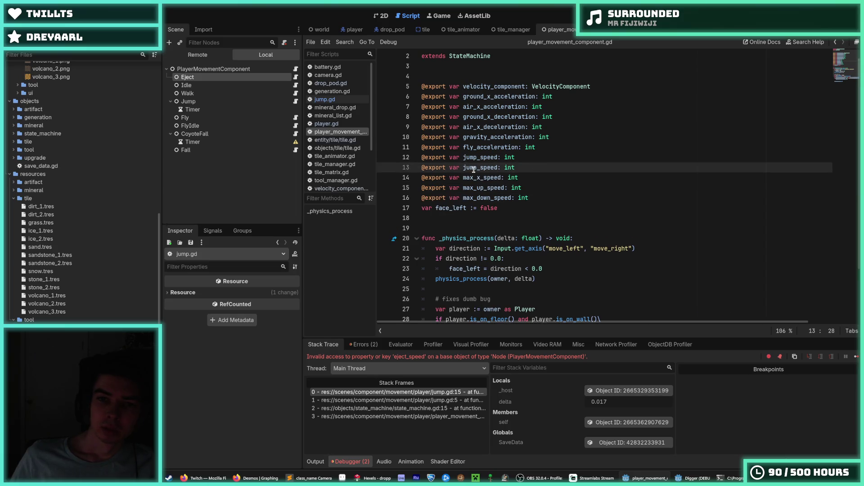
drag(465, 167, 464, 167)
text(eject)
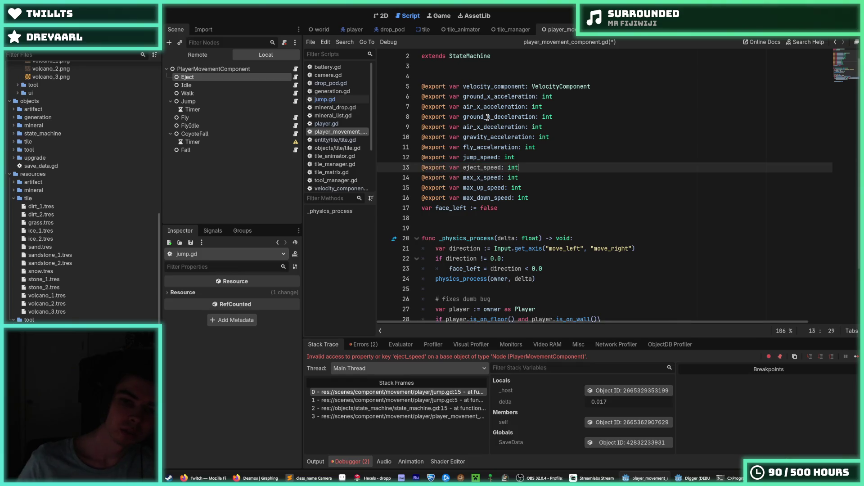
key(ctrl+s)
Set PlayerMovementComponent's Eject Speed to 2000 in the Inspector and run the game.
click(224, 70)
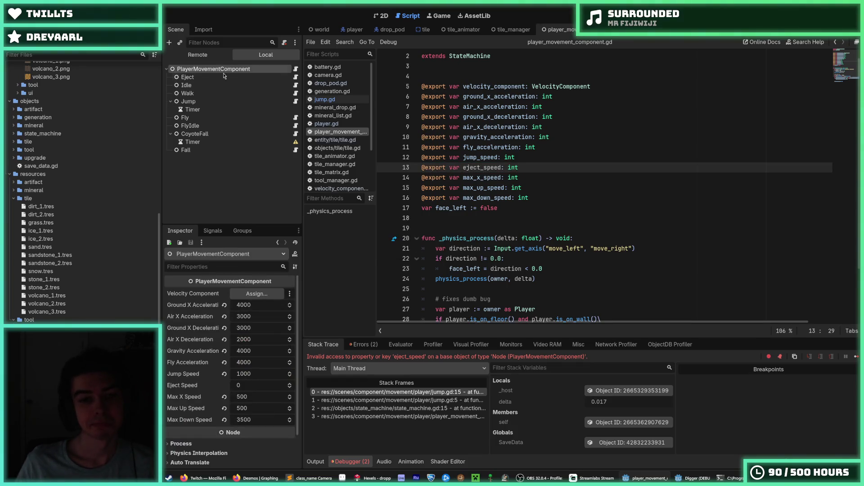
click(253, 386)
text(2000)
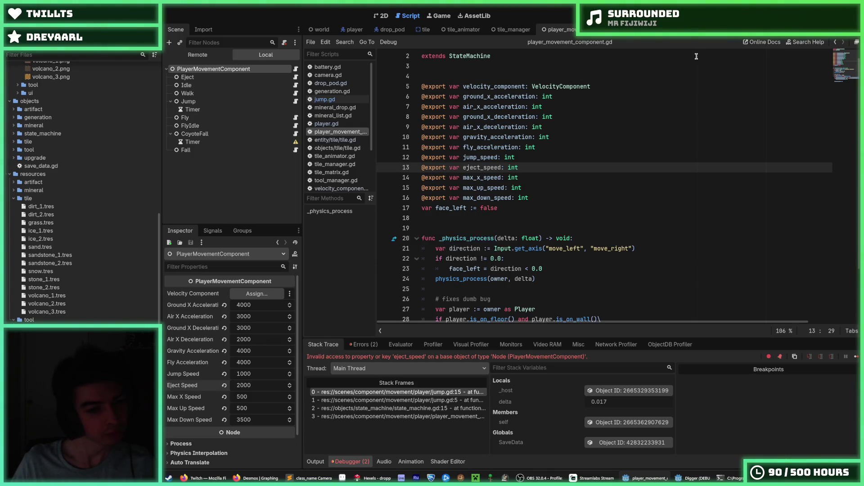
key(F5)
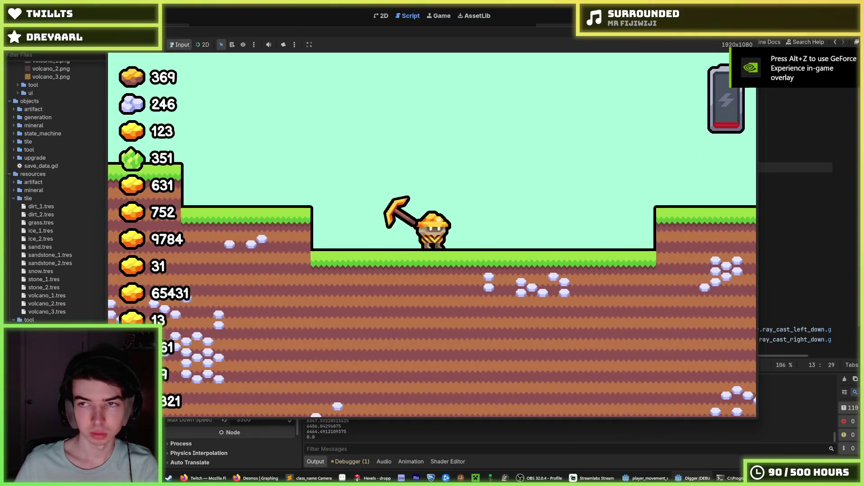
Close the game, set Eject Speed to 1500 in the Inspector, and relaunch.
key(alt+F4)
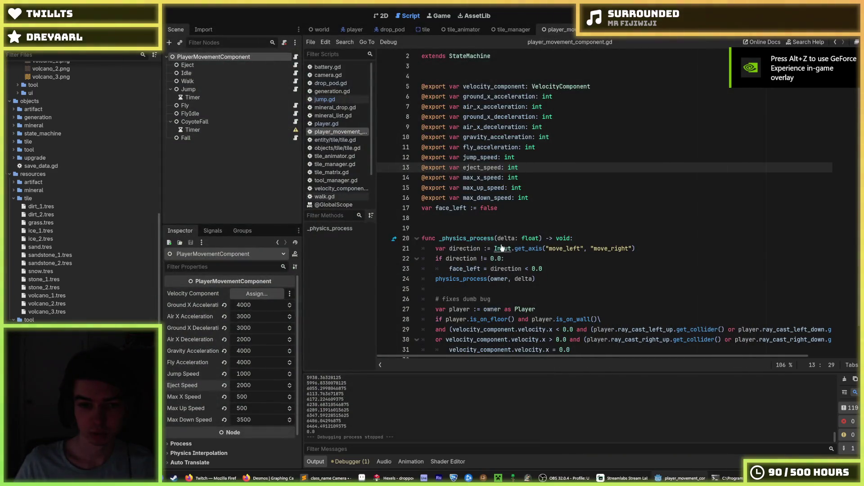
click(525, 260)
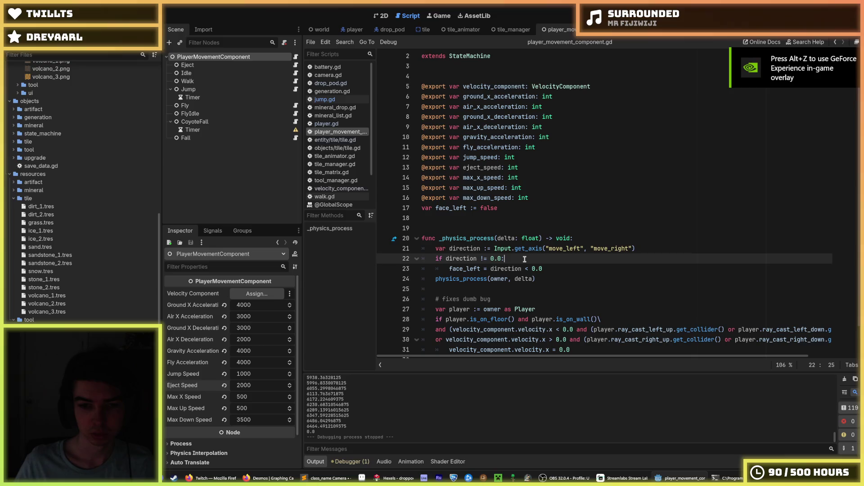
click(263, 383)
text(1500)
key(Return)
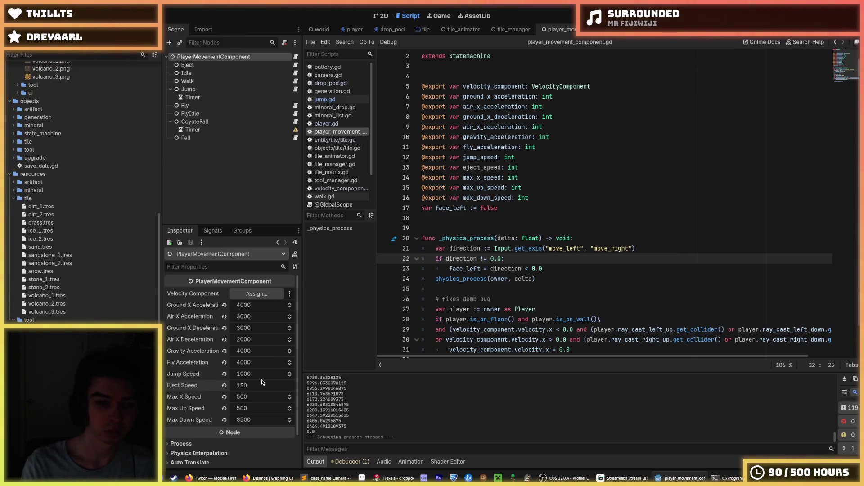
key(F5)
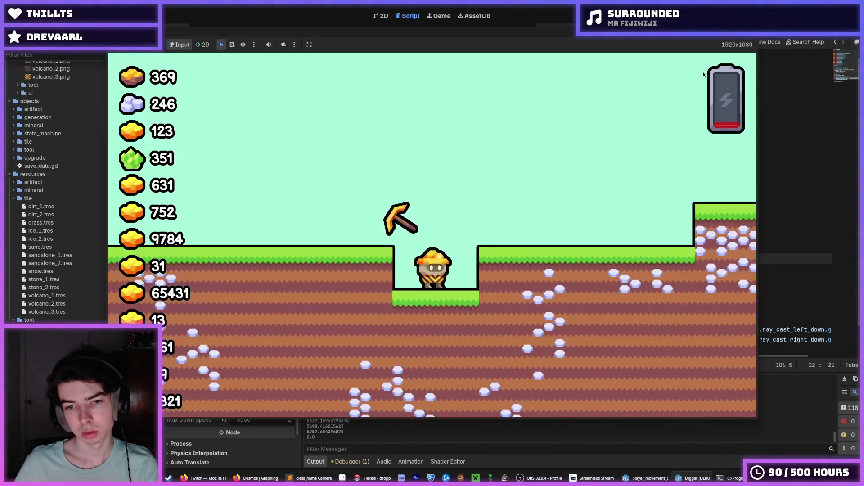
Dig shafts and fly back out, walk left, dig again, and fly above the terrain.
key(s)
key(w)
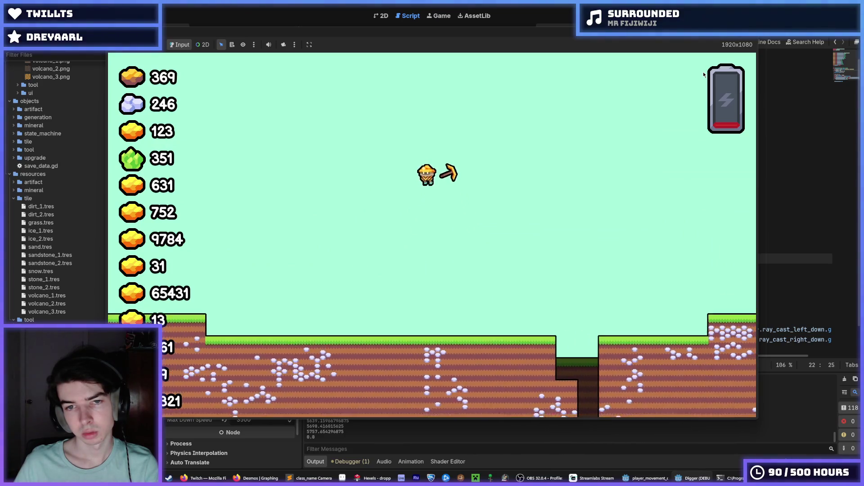
key(s)
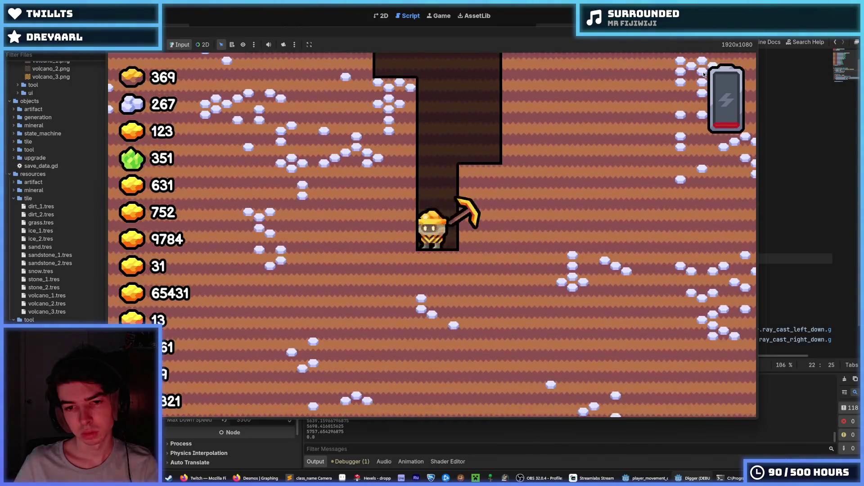
key(w)
key(w)
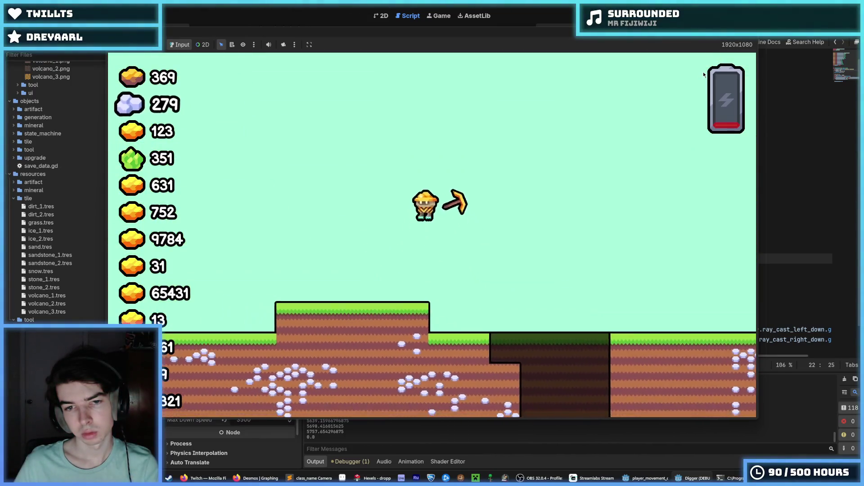
key(w)
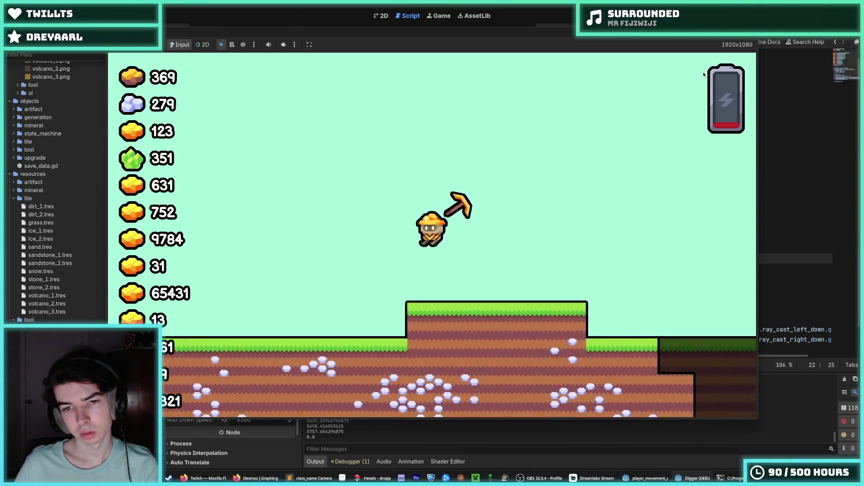
key(a)
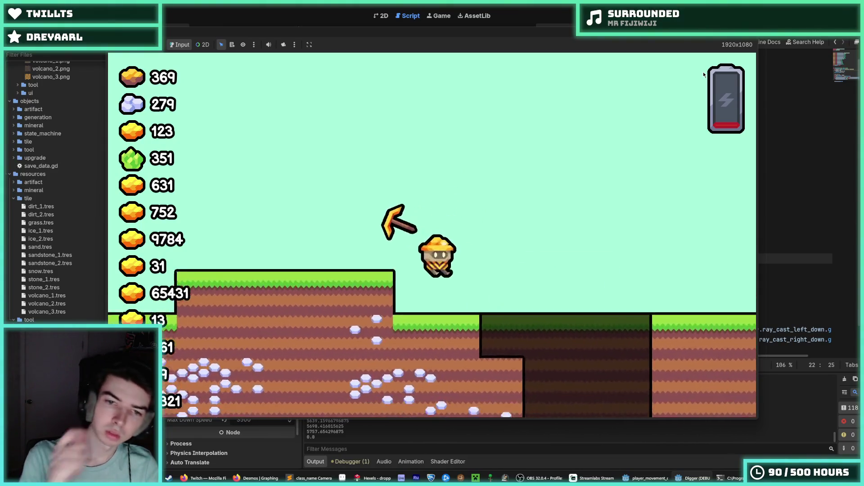
key(s)
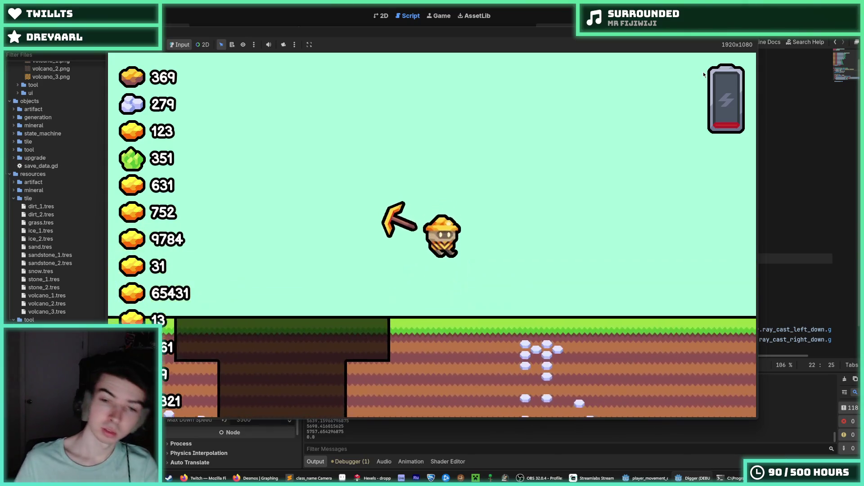
key(w)
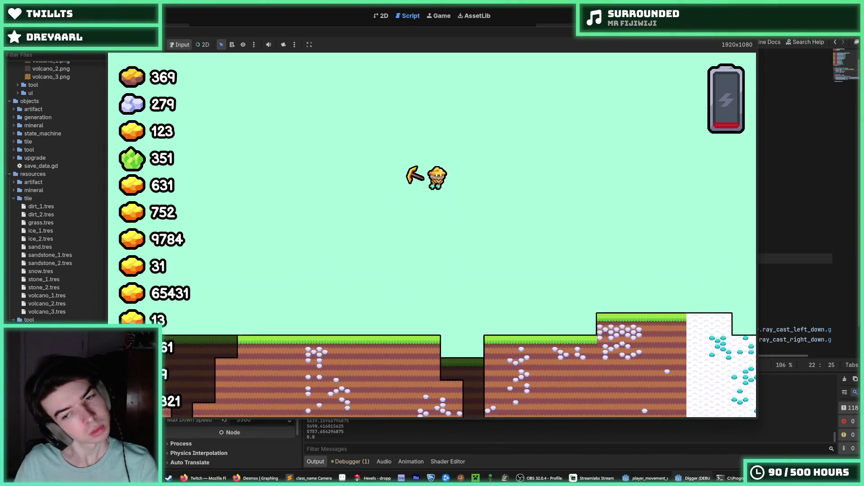
Stop the running game and switch to the player scene.
key(F8)
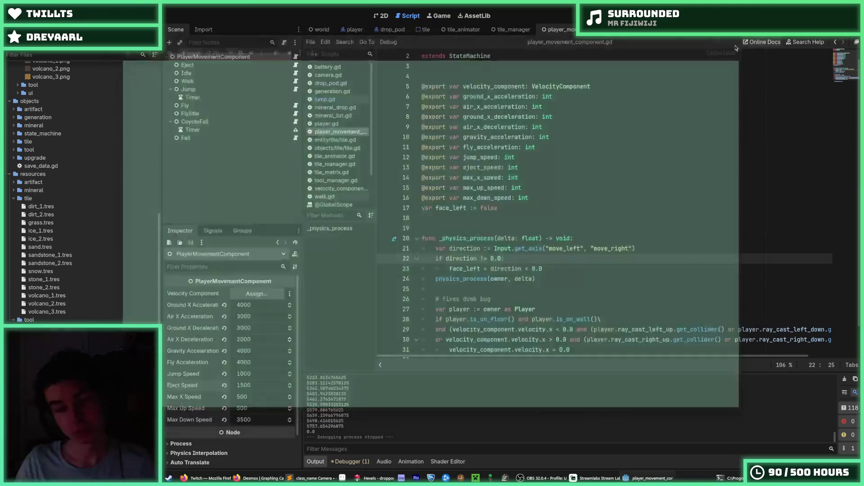
click(553, 117)
click(338, 29)
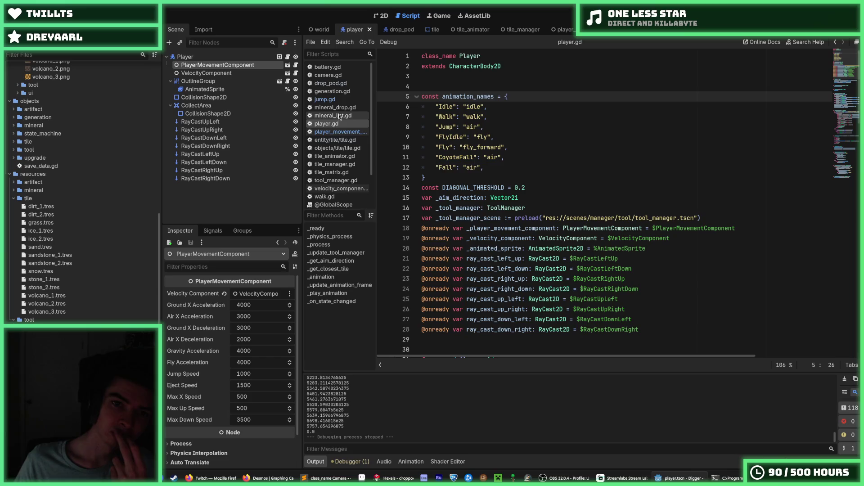
Check the face_left declaration in player_movement_component.gd, then bring up camera.gd.
click(336, 132)
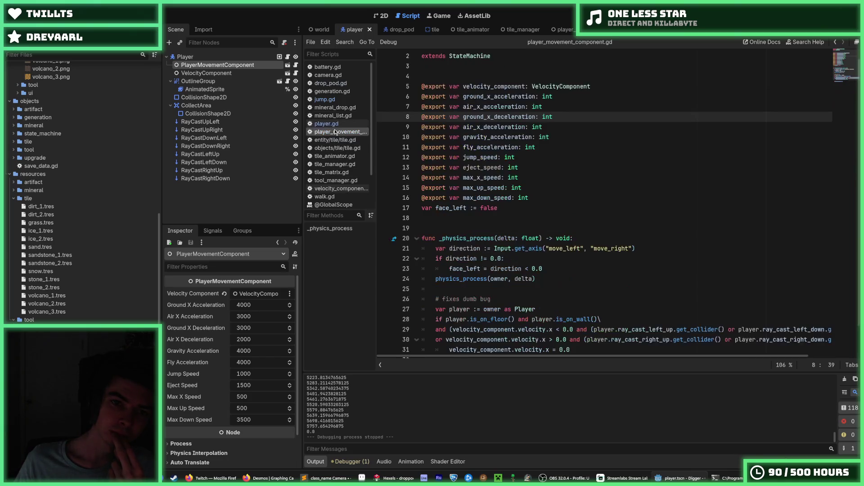
scroll(486, 168, down, 1)
click(495, 178)
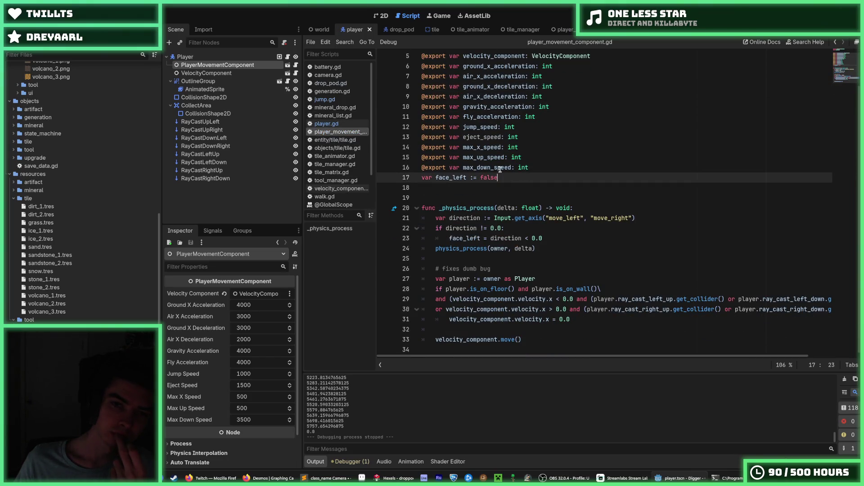
click(336, 124)
click(339, 133)
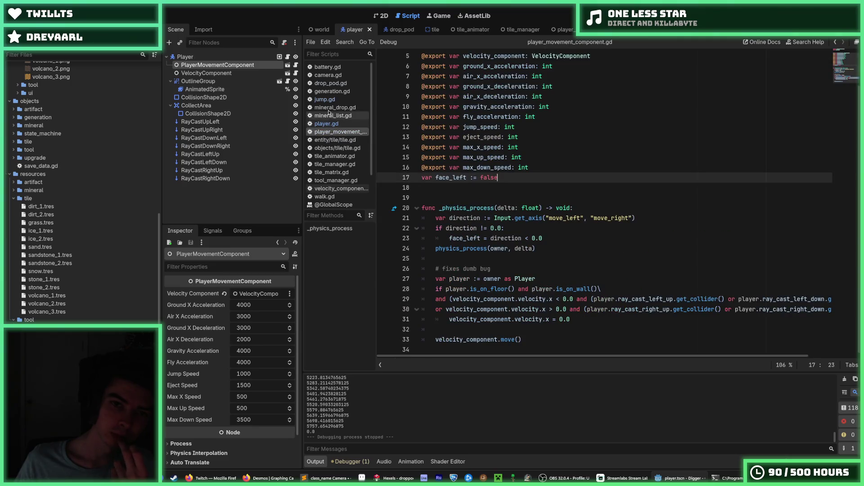
click(328, 75)
scroll(524, 183, down, 8)
scroll(524, 183, up, 2)
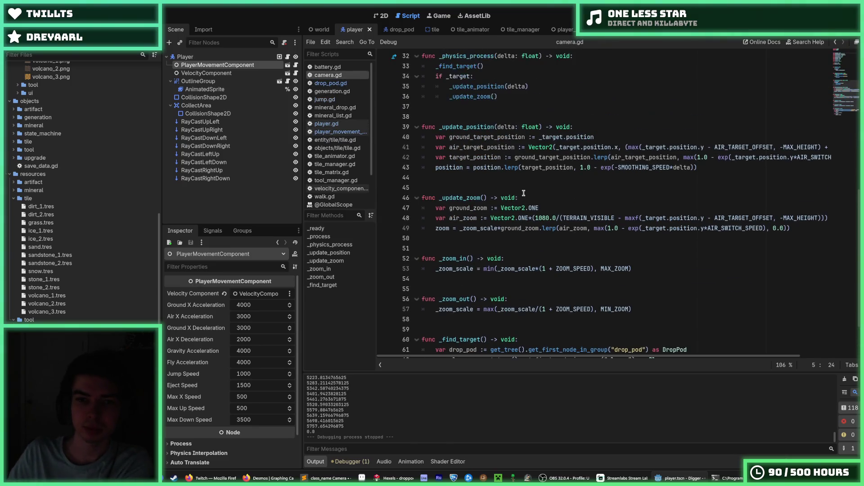
click(553, 207)
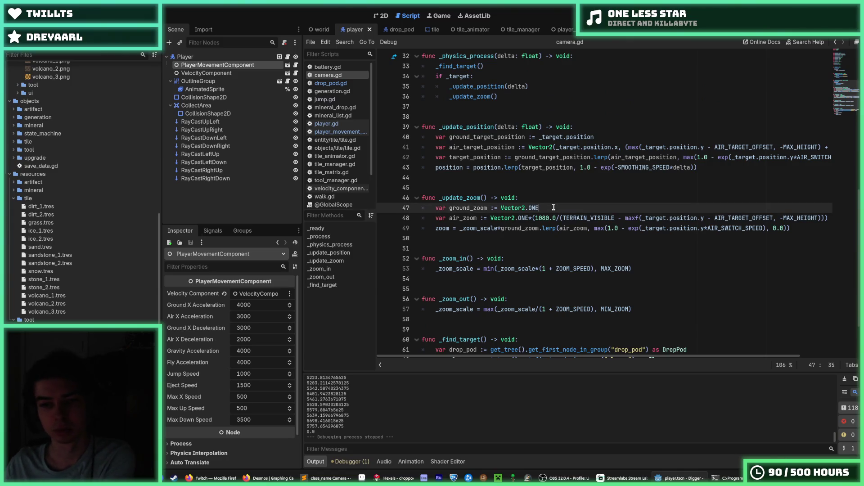
scroll(678, 167, up, 2)
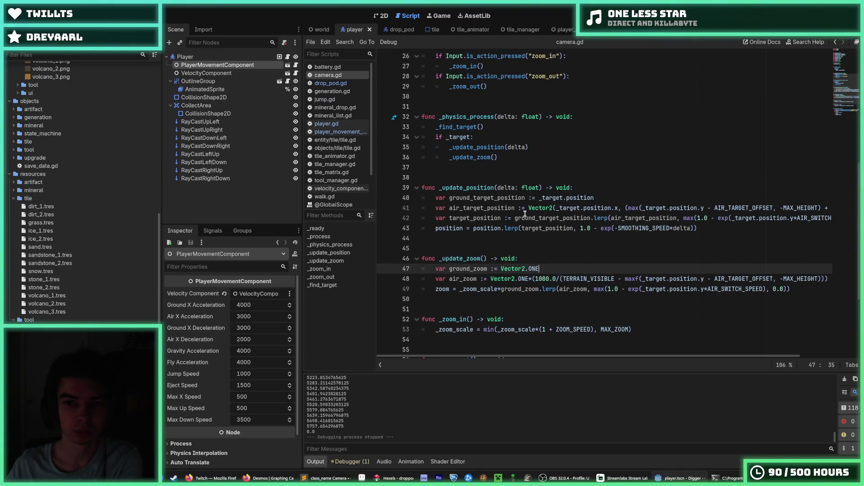
click(506, 215)
scroll(507, 215, up, 2)
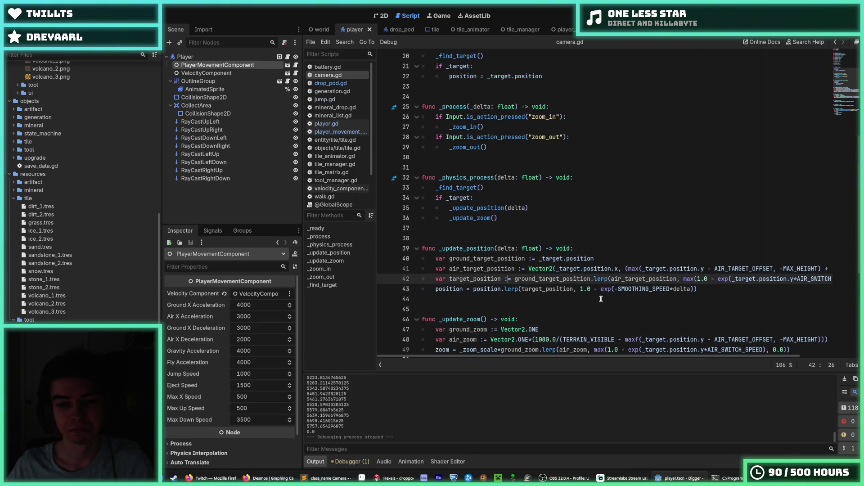
click(707, 288)
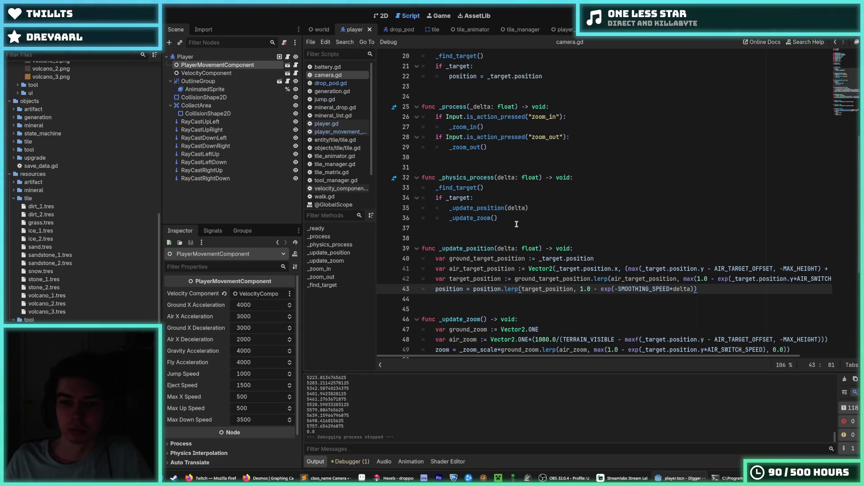
scroll(517, 223, down, 1)
click(529, 248)
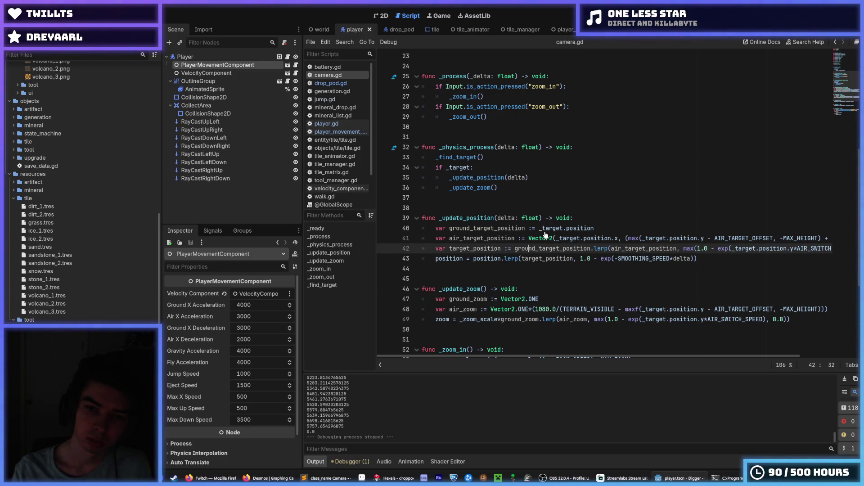
key(Up)
key(Up)
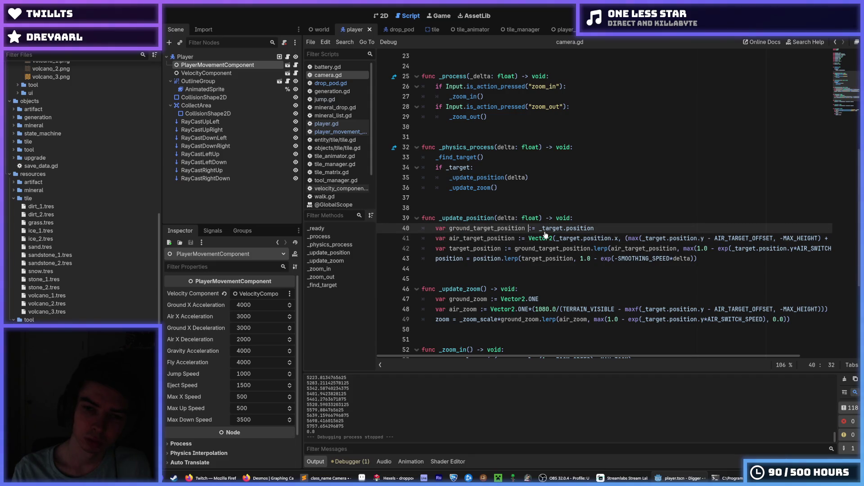
key(Down)
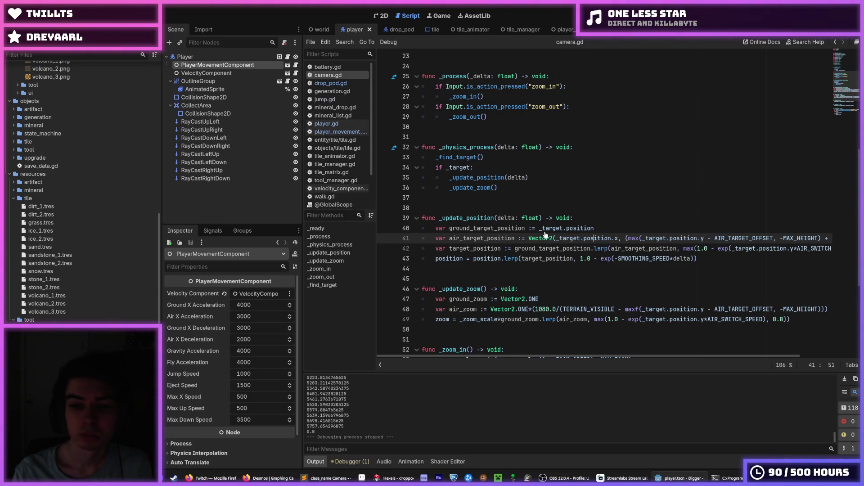
key(Down)
key(Down)
key(Down)
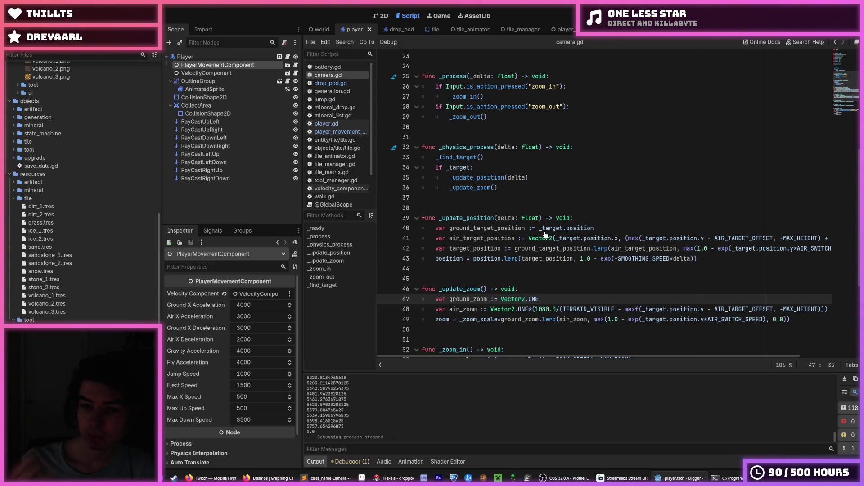
Add an 'if _target is DropPod:' condition after the air_zoom calculation.
key(Down)
key(End)
key(Return)
key(BackSpace)
key(BackSpace)
text(if _)
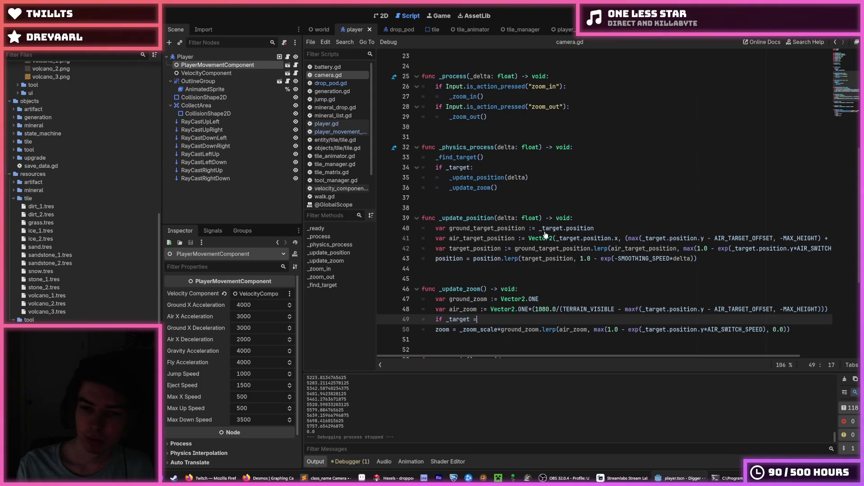
key(BackSpace)
text(is )
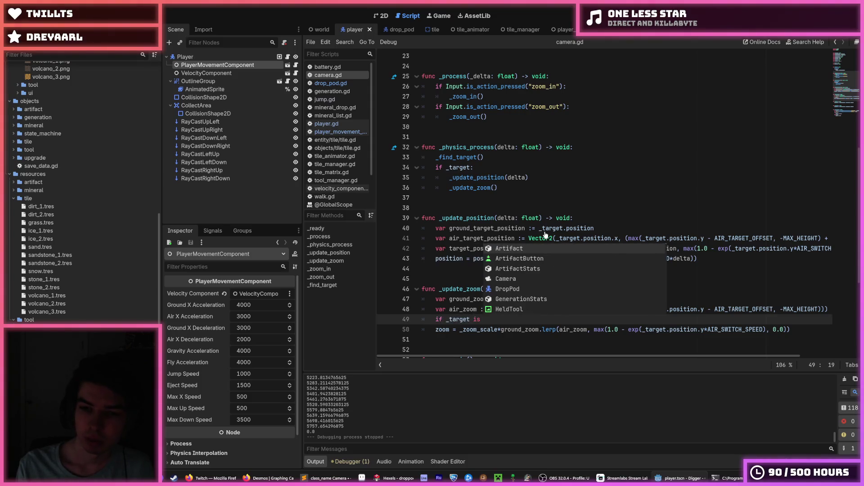
text(DropPod:)
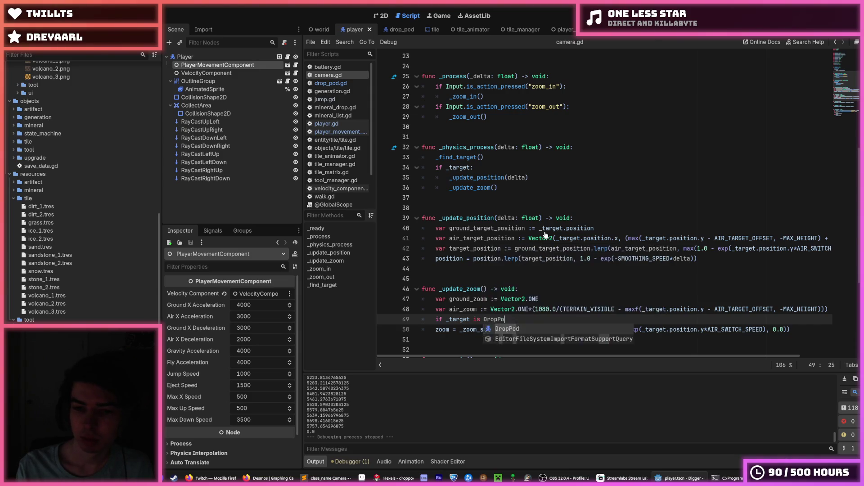
Add an else branch and put a copy of the zoom line under each branch.
key(Down)
key(Home)
key(Return)
text(else:)
key(Return)
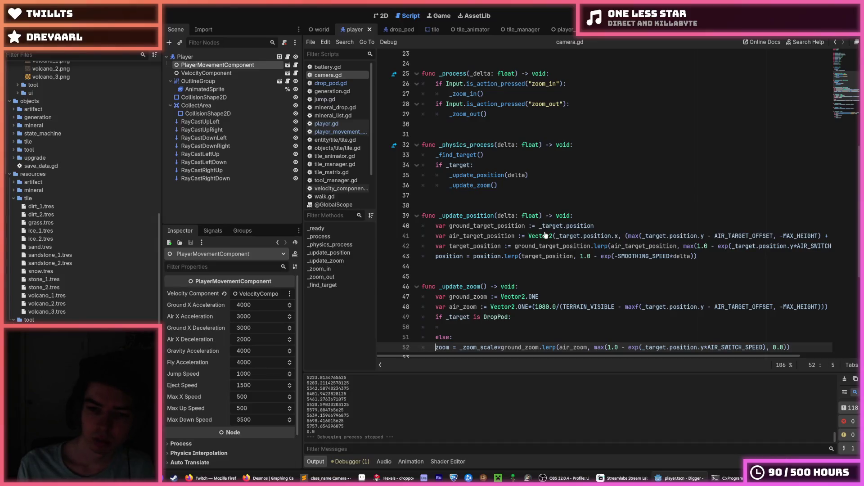
key(alt+Up)
key(alt+Up)
key(Tab)
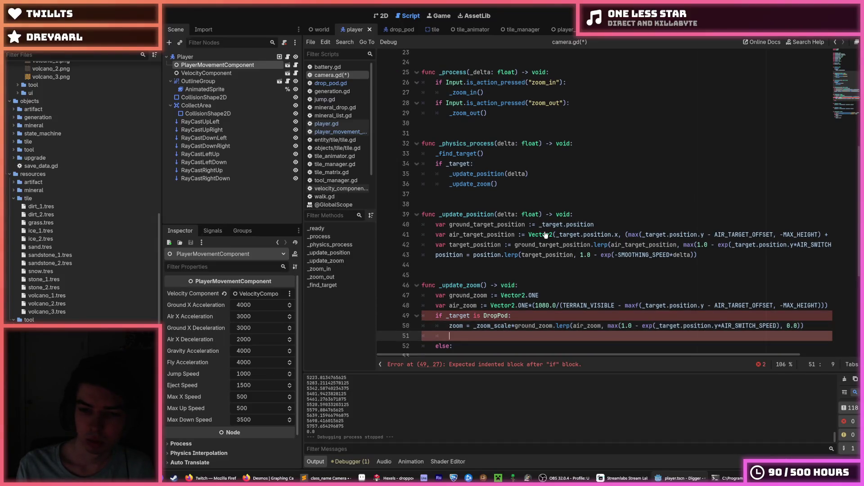
key(Down)
key(BackSpace)
key(ctrl+shift+d)
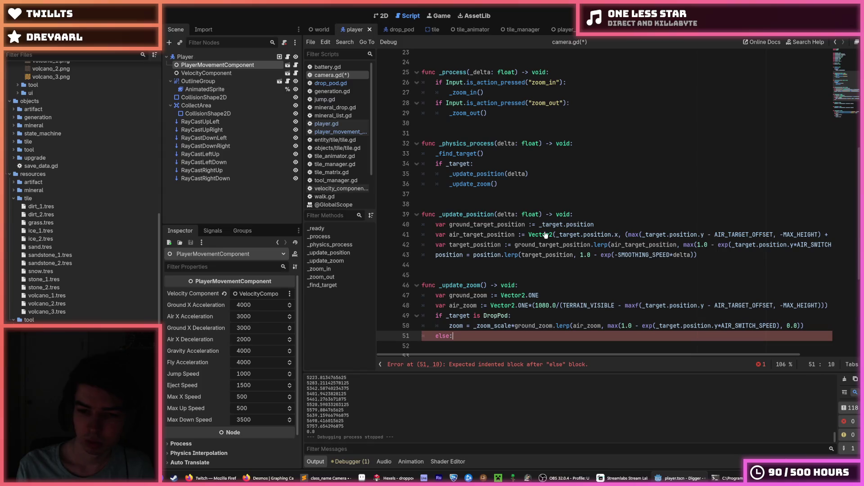
key(alt+Down)
key(Down)
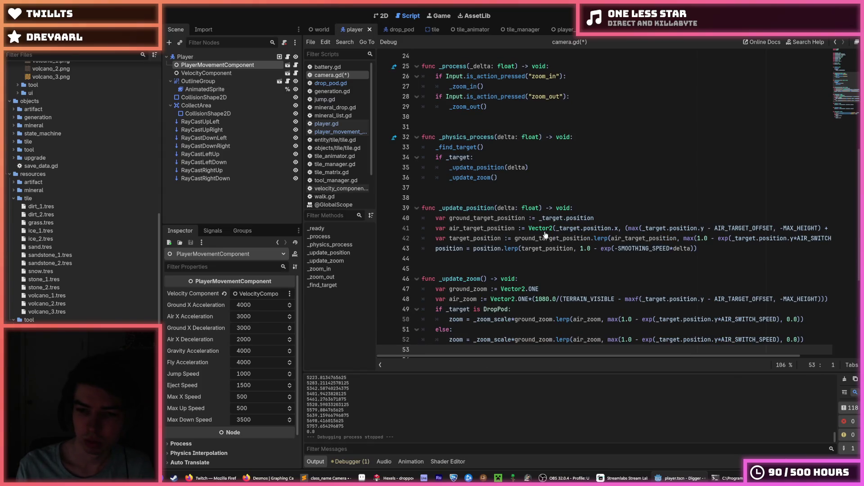
Remove the lerp call from the else branch's zoom line and save camera.gd.
double_click(471, 291)
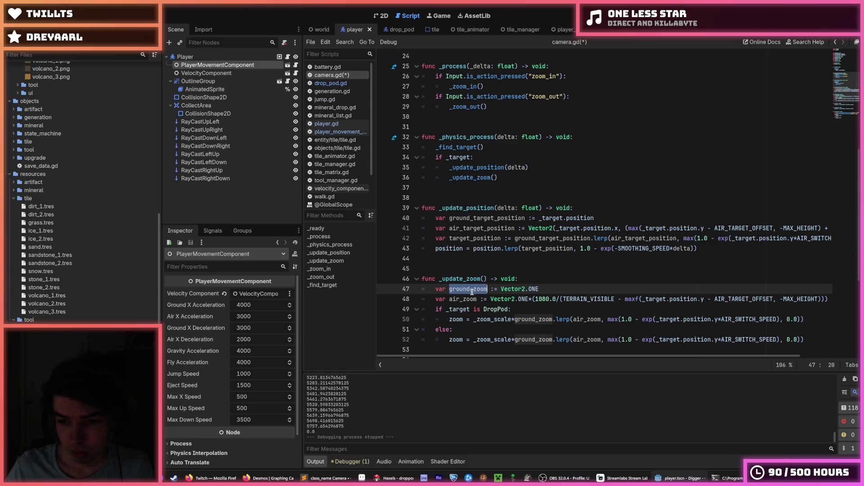
drag(552, 341, 824, 334)
key(BackSpace)
key(ctrl+s)
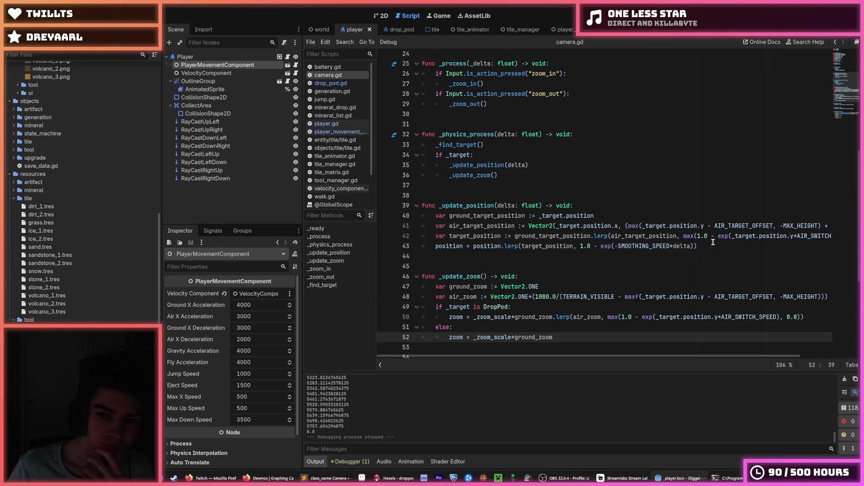
Insert a blank line above the target_position line in _update_position.
click(712, 243)
scroll(711, 226, down, 1)
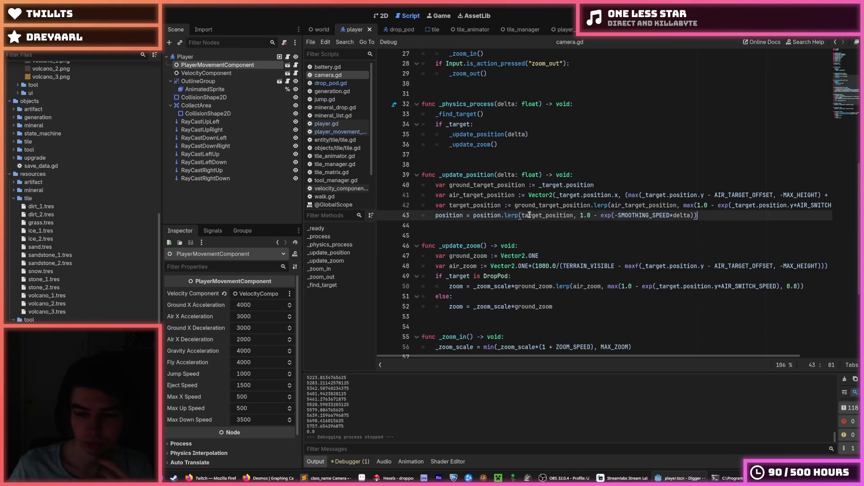
click(514, 205)
scroll(522, 194, up, 1)
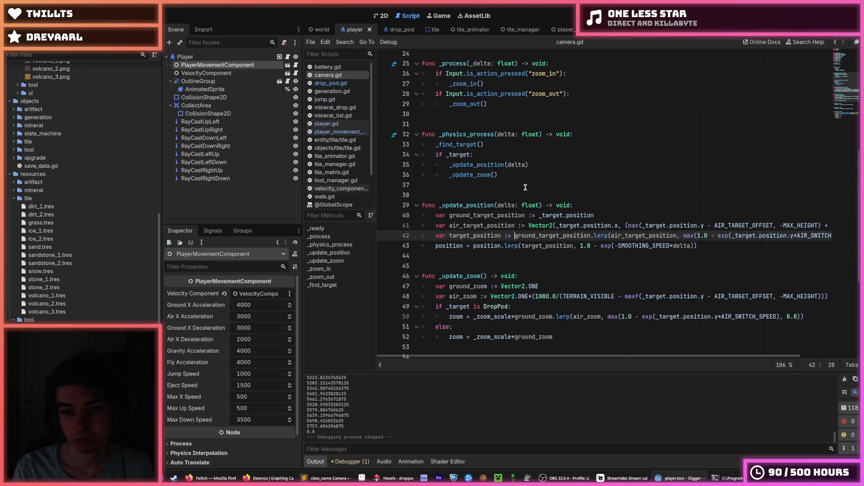
key(ctrl+shift+Return)
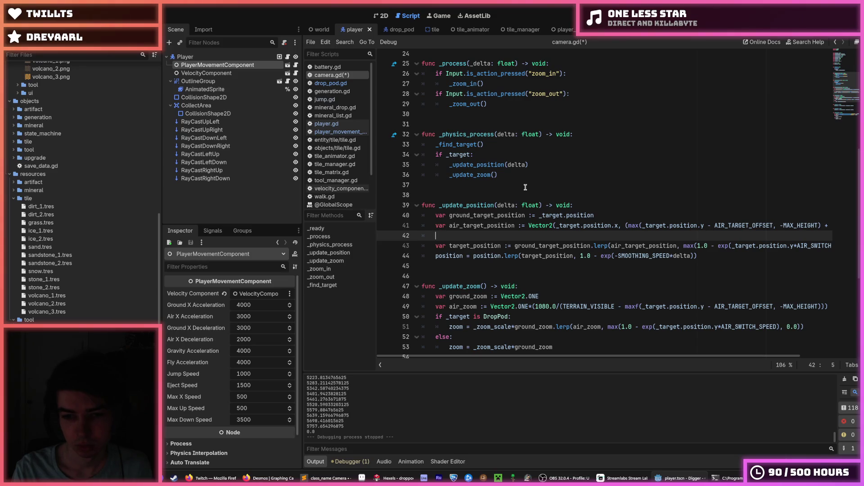
Declare 'target_position: Vector2' on line 42 in place of the := assignment.
text(var)
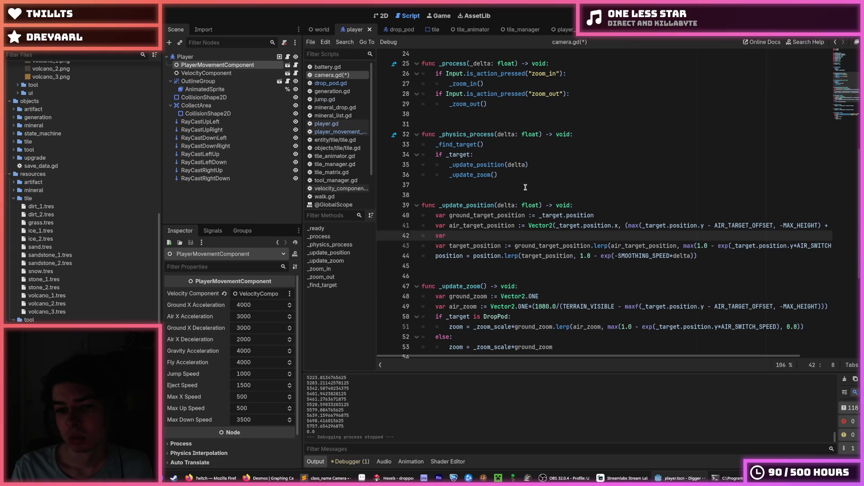
key(Down)
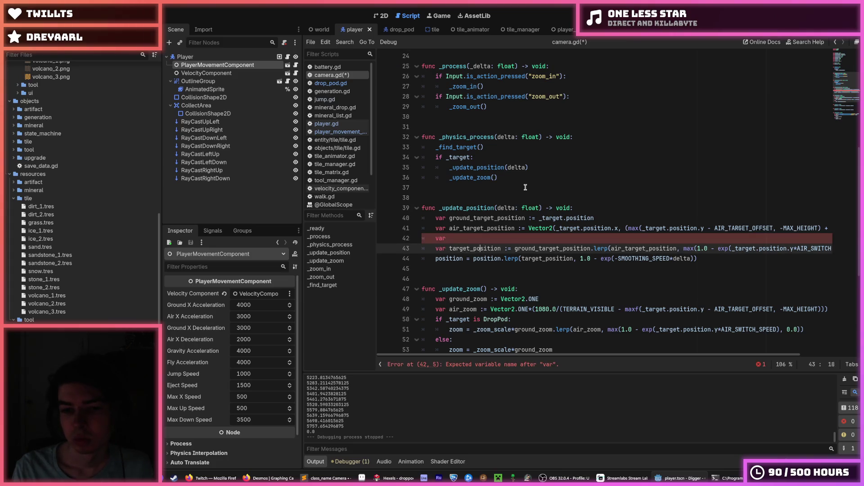
key(BackSpace)
key(BackSpace)
key(BackSpace)
text(: Vector)
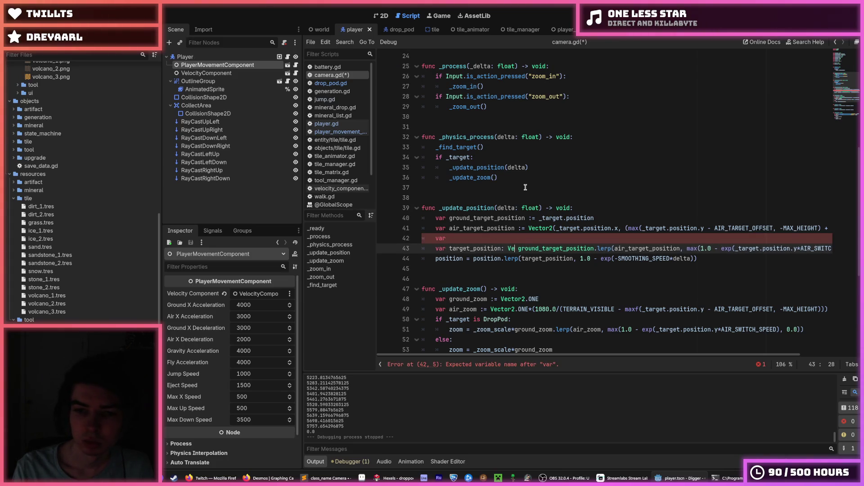
text(2)
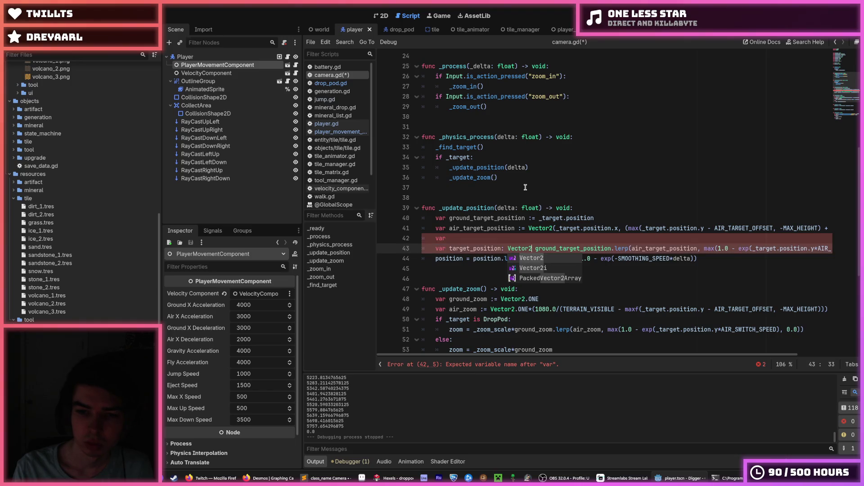
key(BackSpace)
key(BackSpace)
key(BackSpace)
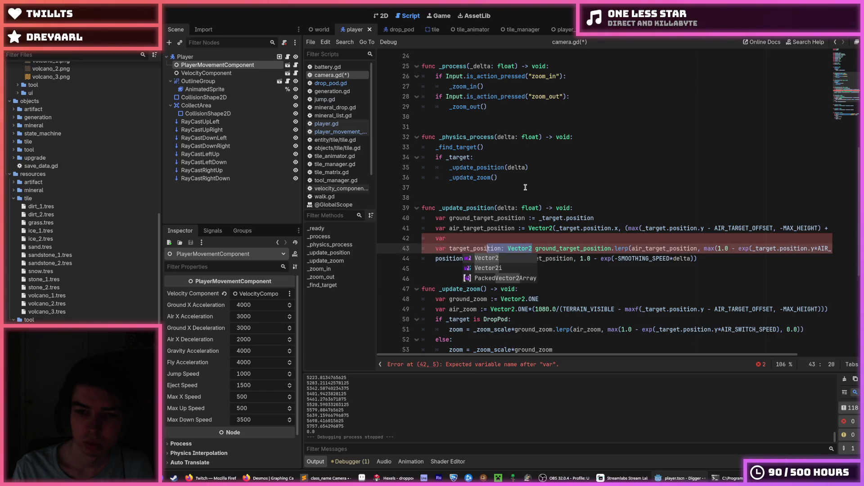
key(End)
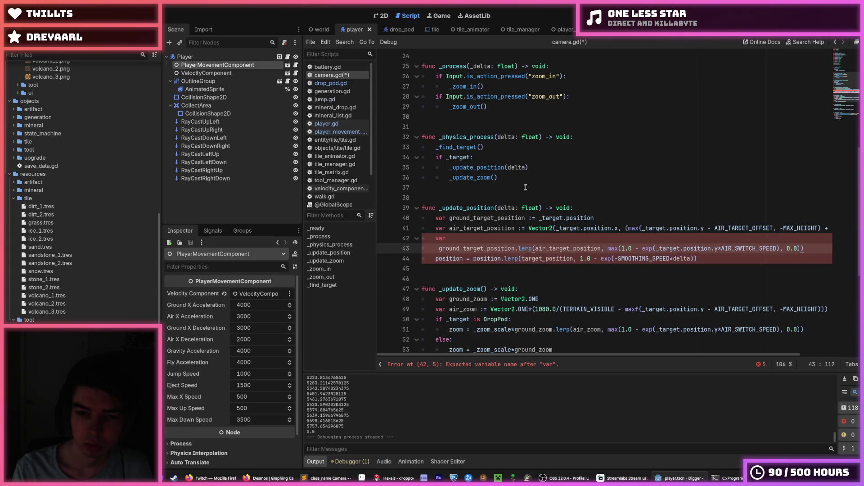
key(ctrl+z)
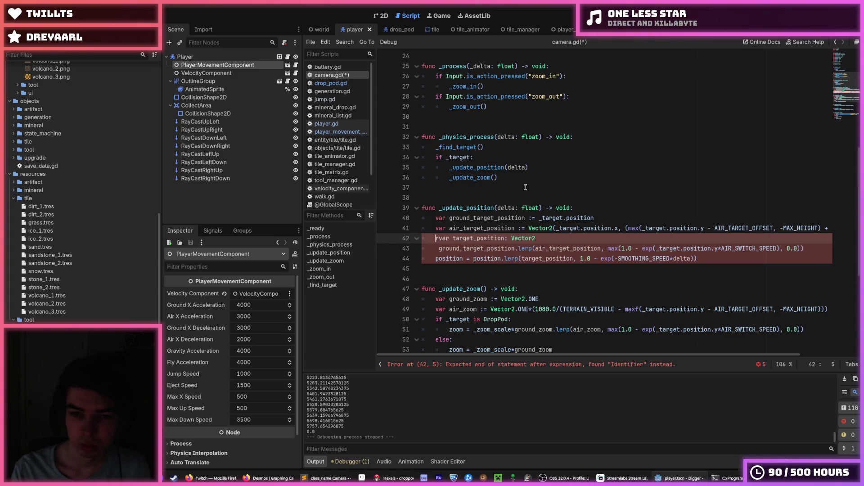
key(ctrl+z)
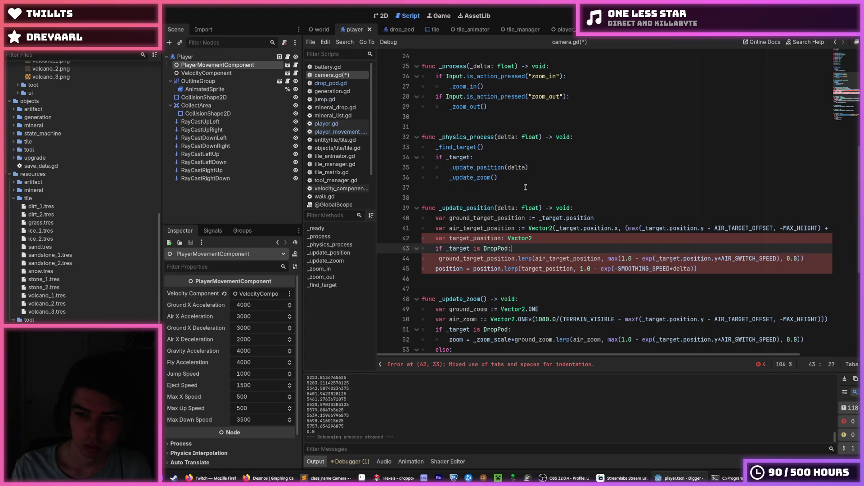
Indent the lerp line under the DropPod check and duplicate it for the else branch.
key(Down)
key(Tab)
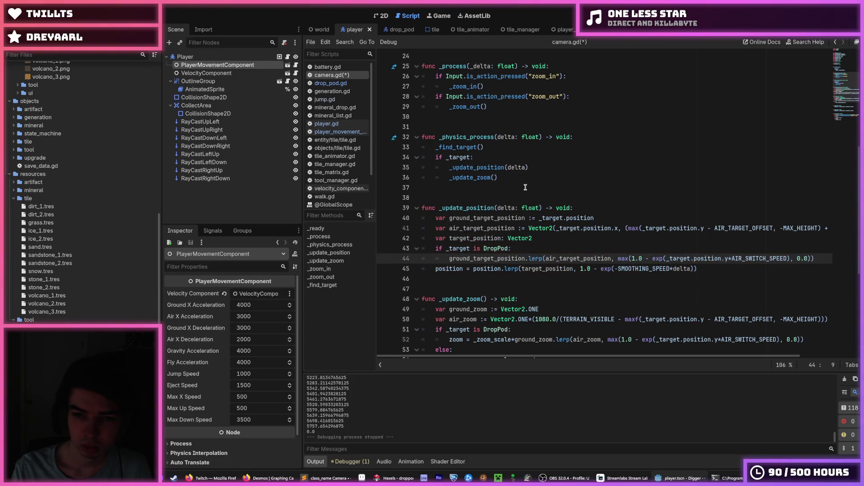
key(ctrl+shift+d)
key(ctrl+shift+Return)
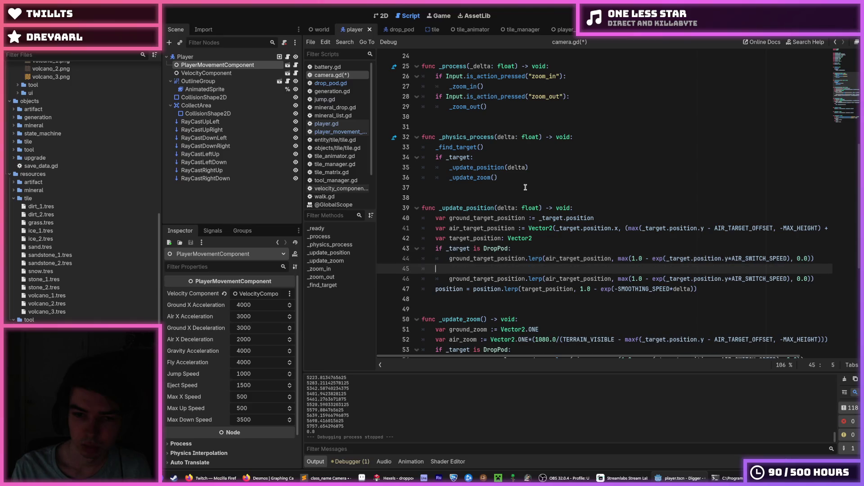
text(else:)
scroll(509, 216, down, 1)
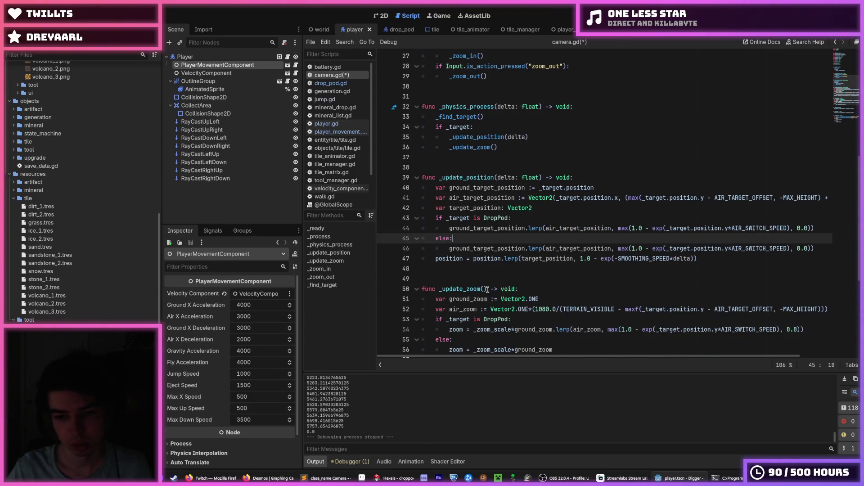
scroll(497, 239, down, 1)
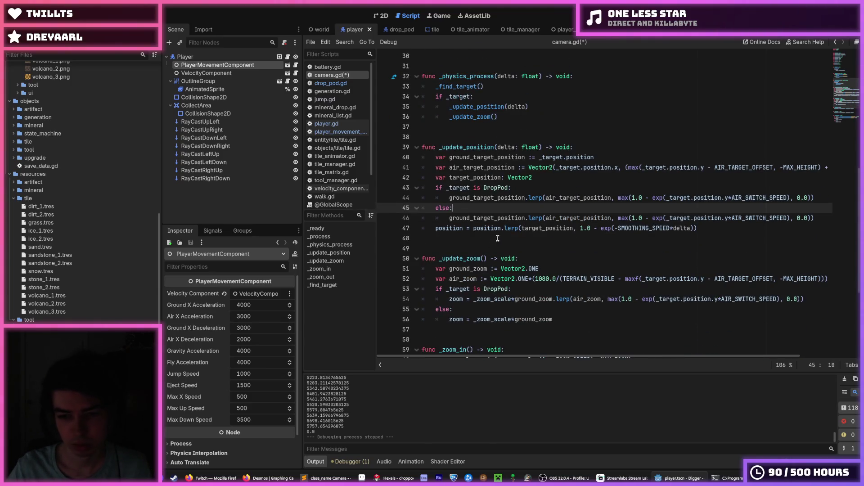
Make the DropPod branch's lerp line assign to target_position.
double_click(521, 218)
key(Up)
key(Up)
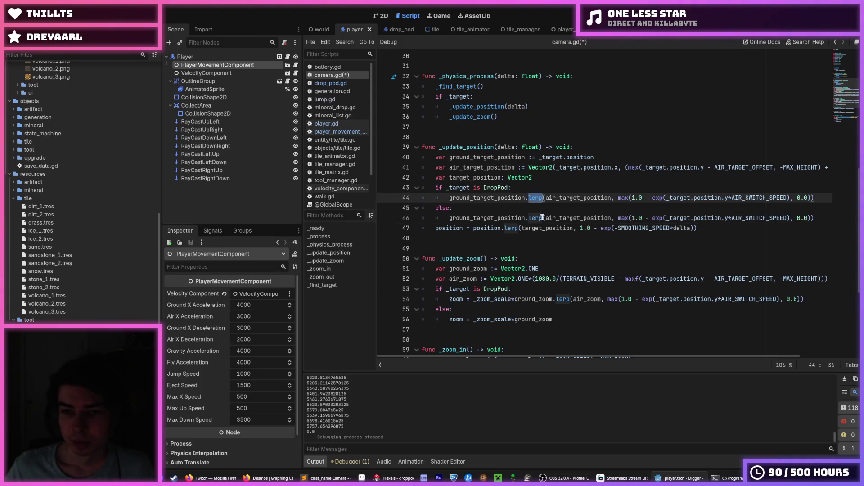
click(507, 218)
double_click(507, 219)
click(505, 219)
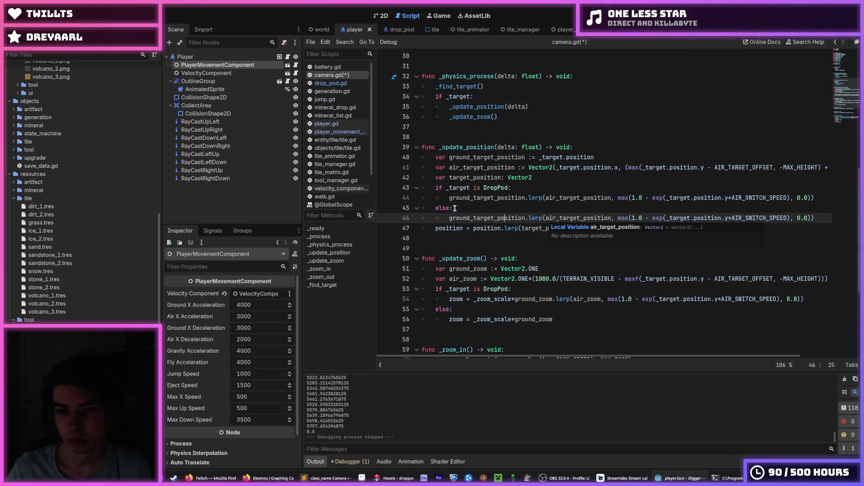
double_click(476, 178)
key(ctrl+c)
click(449, 198)
key(ctrl+v)
text(=)
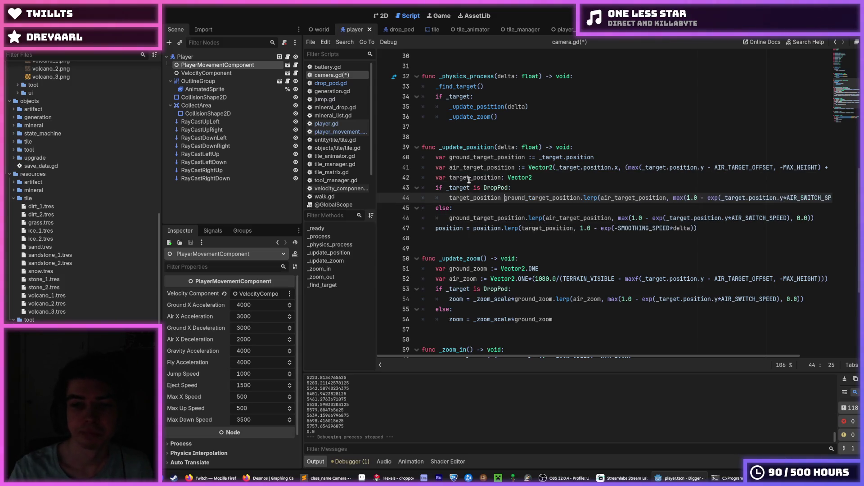
Make the else branch assign target_position directly, deleting its lerp call.
mouse_move(449, 218)
mouse_down()
mouse_move(545, 218)
mouse_move(449, 218)
mouse_up()
key(ctrl+v)
text(=)
drag(589, 218, 850, 223)
key(BackSpace)
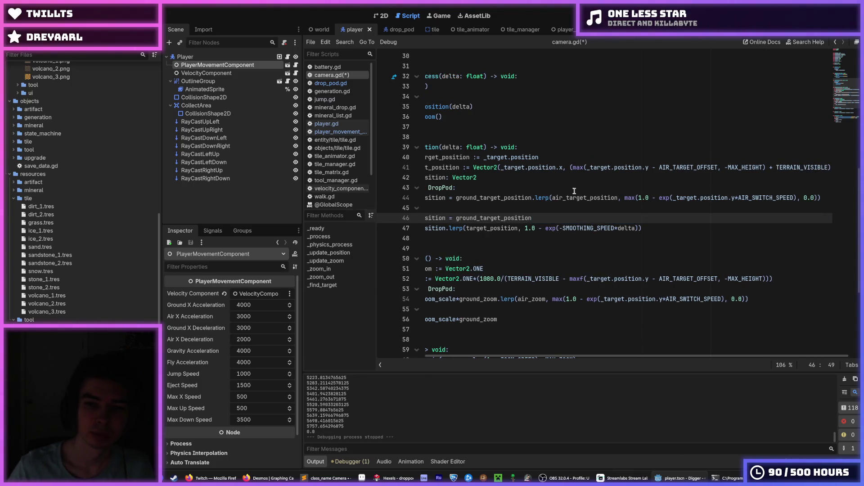
Move air_target_position and air_zoom inside the DropPod branch and save.
click(496, 177)
click(495, 167)
key(alt+Down)
key(alt+Down)
key(Home)
key(Tab)
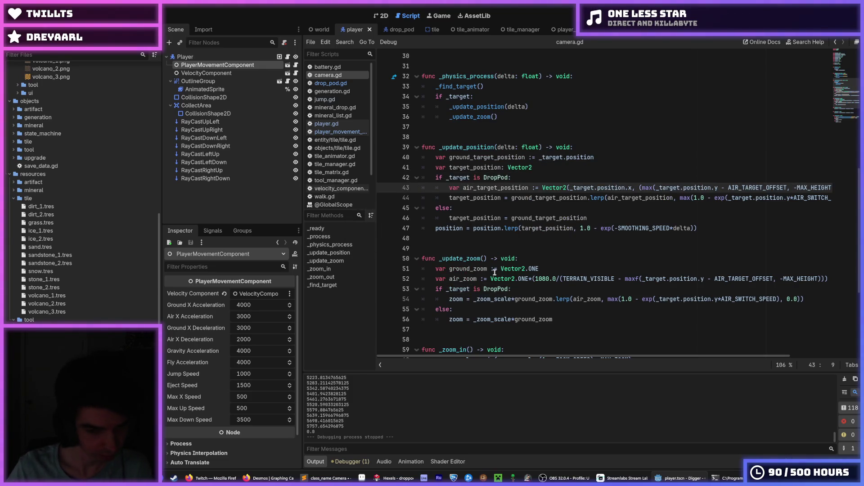
click(495, 280)
key(alt+Down)
key(ctrl+s)
key(Home)
key(Tab)
key(ctrl+s)
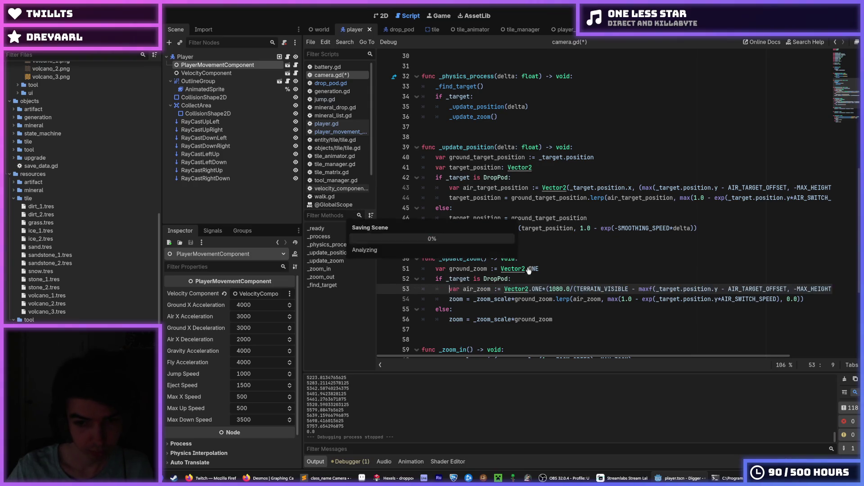
Save all scripts and run the game to test the camera.
click(563, 259)
click(612, 229)
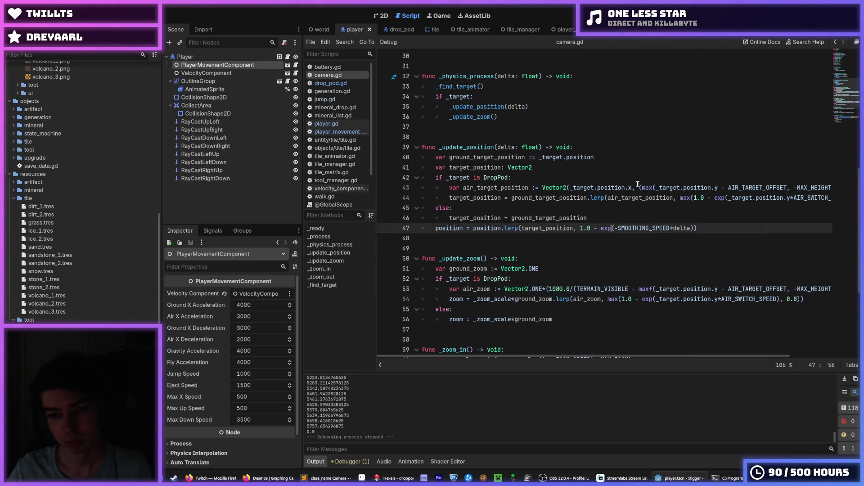
click(638, 165)
key(ctrl+s)
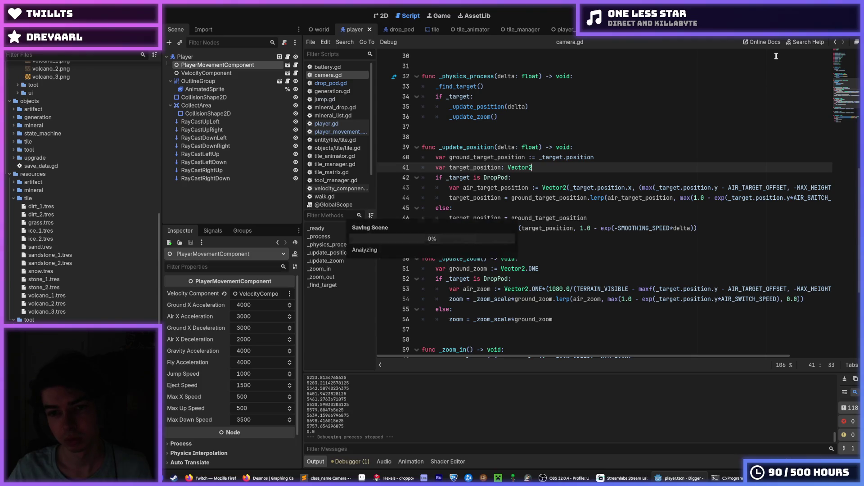
key(F5)
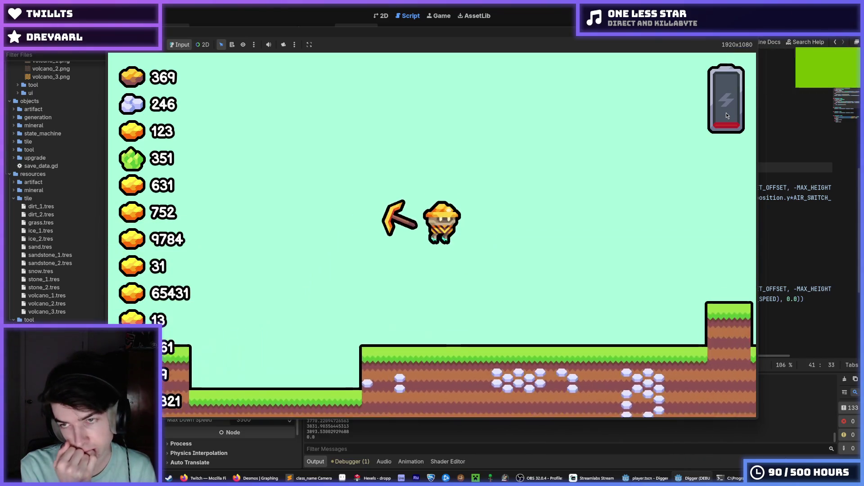
Restart the game once to watch the camera, then end the run.
key(F5)
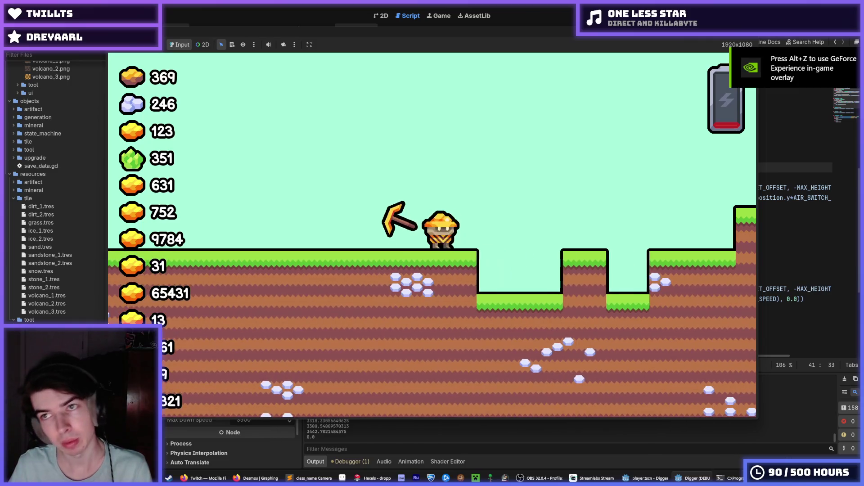
key(F5)
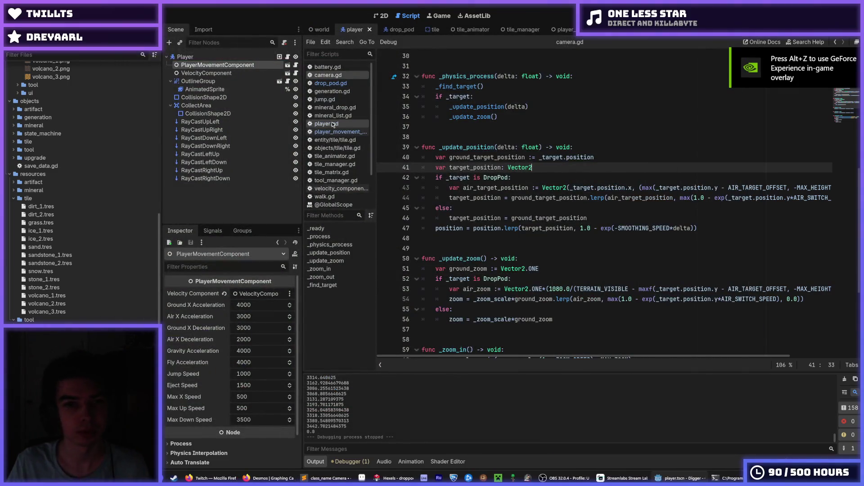
In drop_pod.gd, type 8 into the _Y_ACCELERATION value on line 10 and run the game.
click(339, 125)
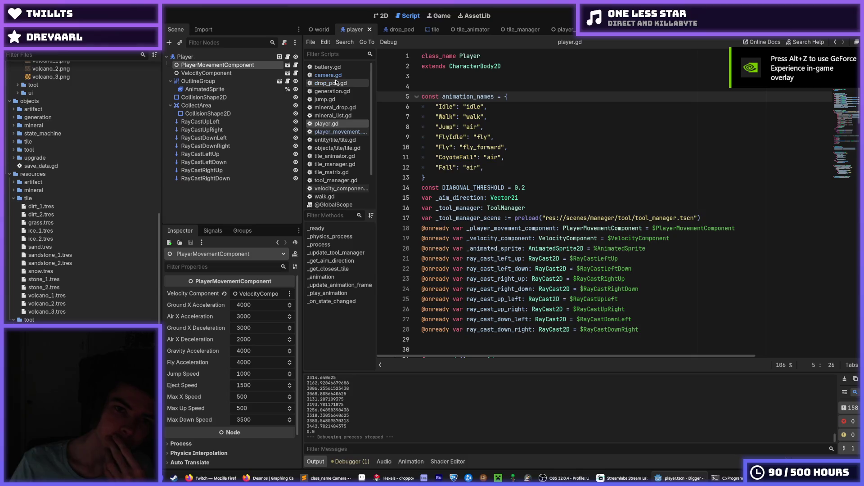
click(327, 67)
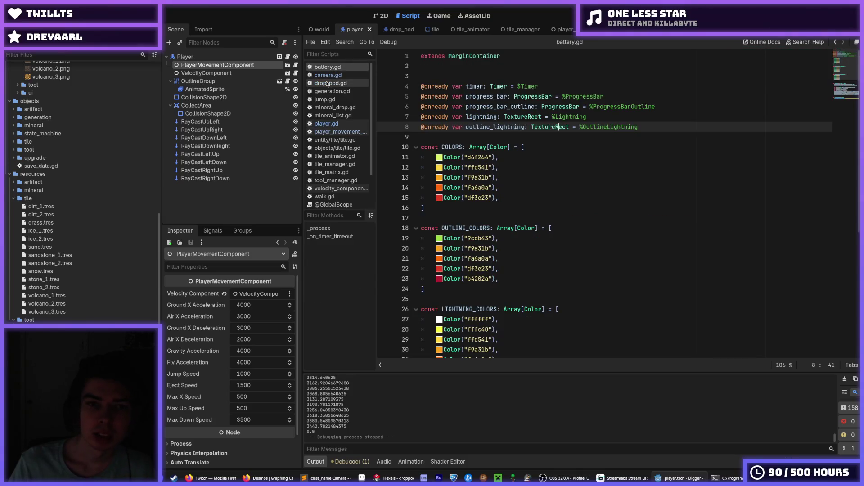
click(328, 83)
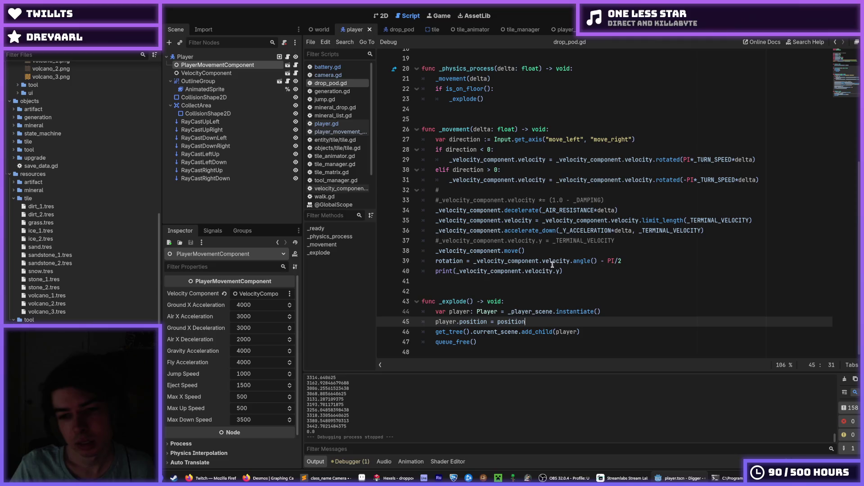
triple_click(609, 270)
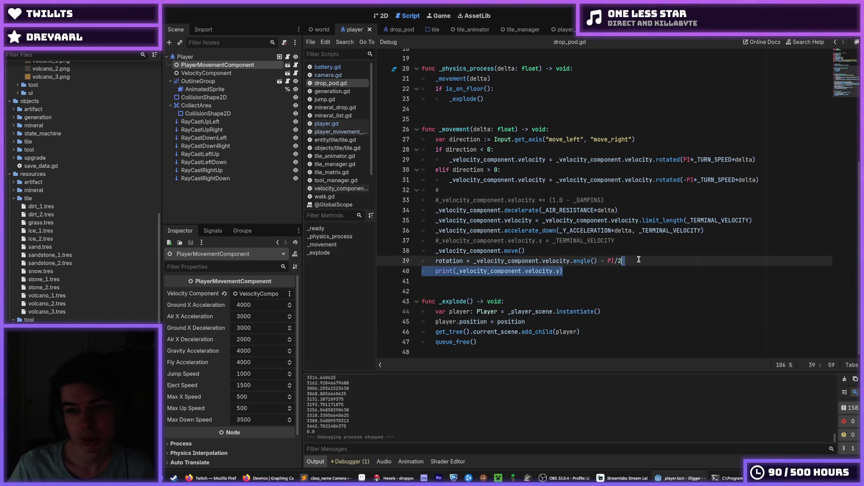
click(642, 274)
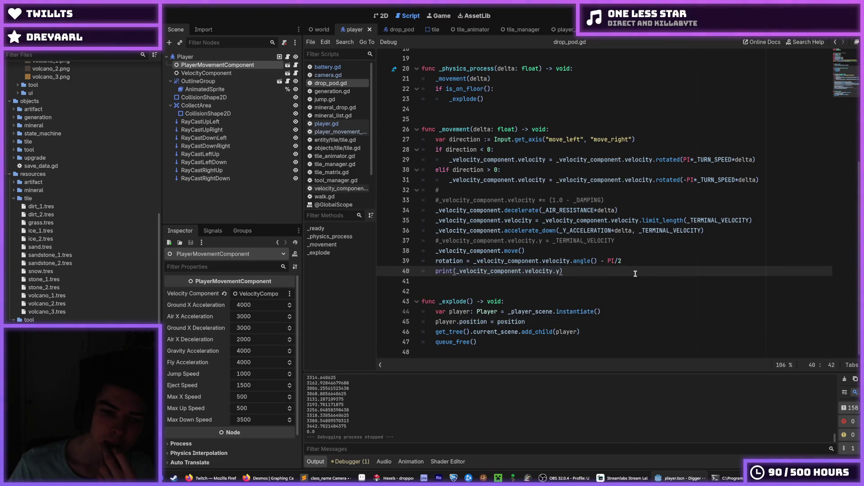
scroll(585, 248, up, 6)
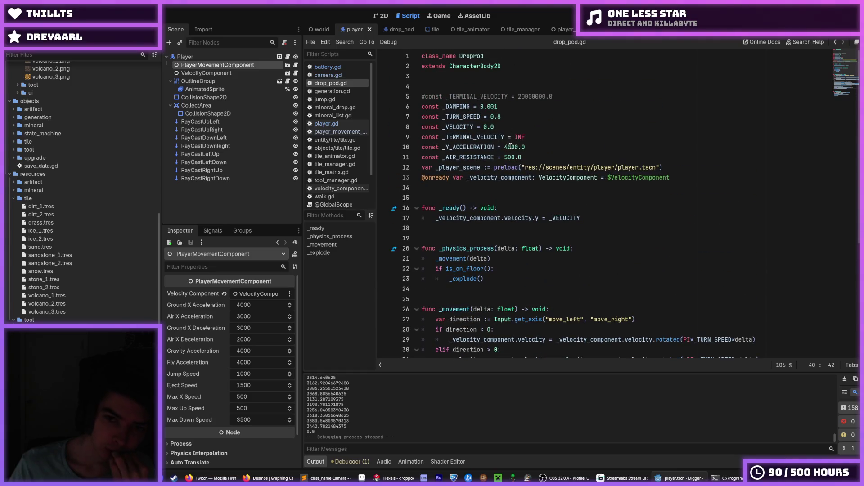
click(508, 147)
text(8)
key(F5)
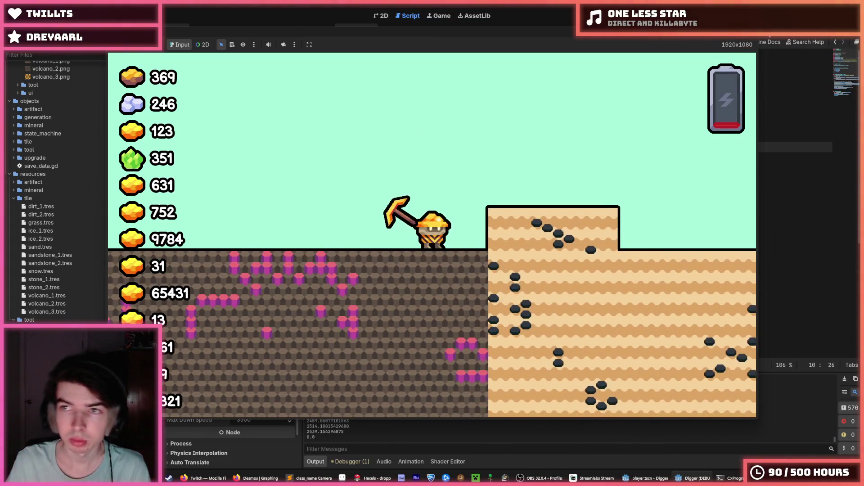
Stop the game and save drop_pod.gd with _Y_ACCELERATION at 2000.0.
key(F8)
click(533, 149)
key(ctrl+s)
click(535, 158)
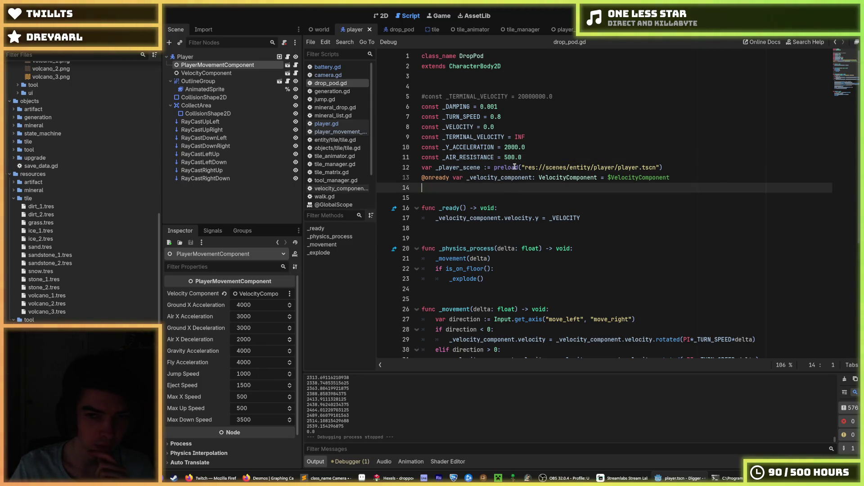
Delete the unused _DAMPING constant from drop_pod.gd.
mouse_move(396, 35)
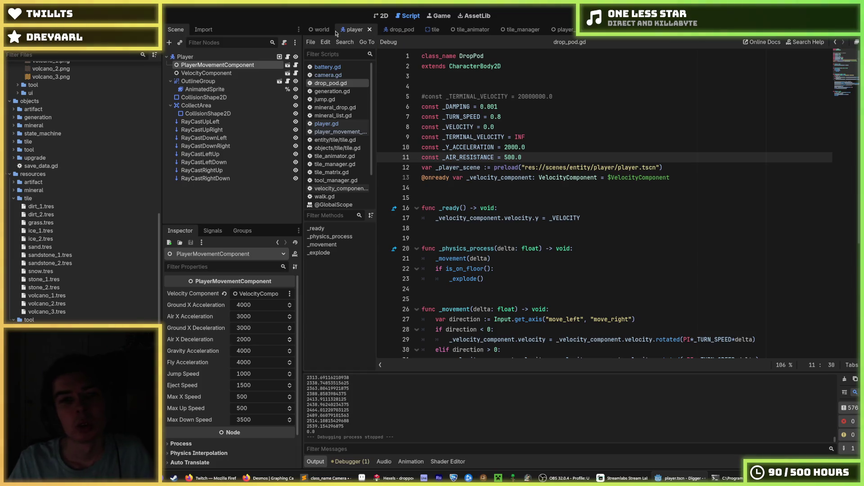
mouse_move(318, 32)
drag(581, 106, 582, 95)
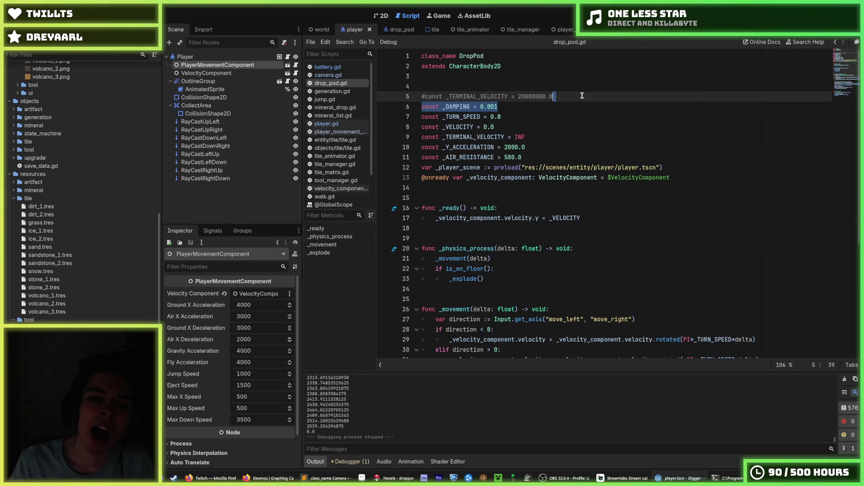
key(BackSpace)
key(Down)
key(Down)
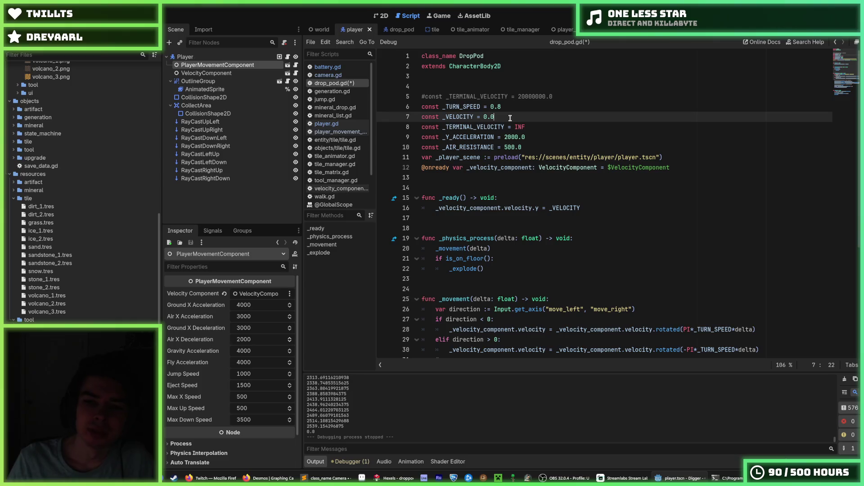
Rename _VELOCITY to _INITIAL_VELOCITY with value 1000.0 and save.
double_click(448, 117)
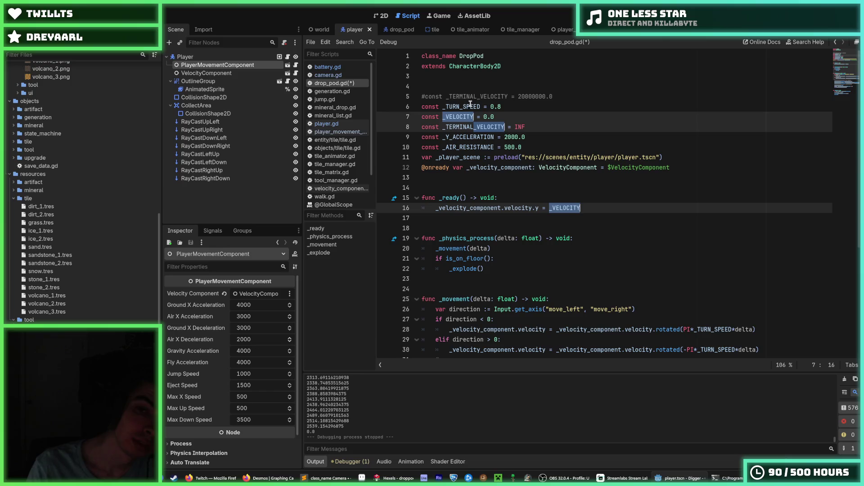
click(446, 116)
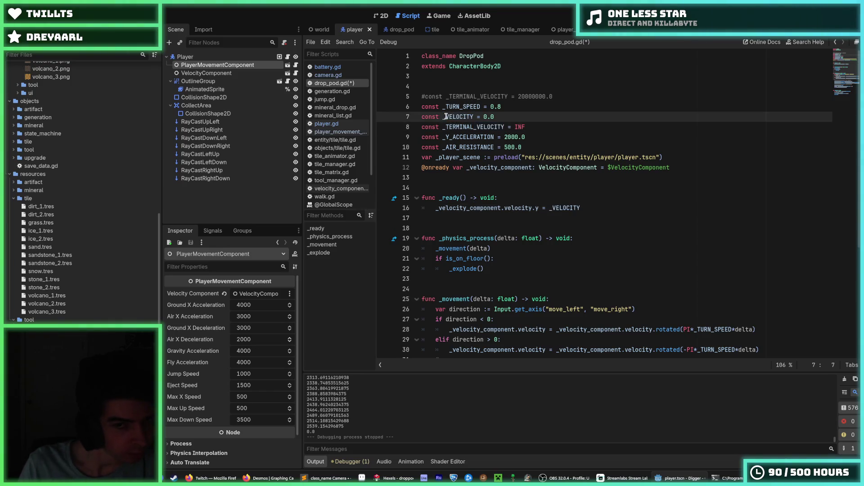
text(INITIAL)
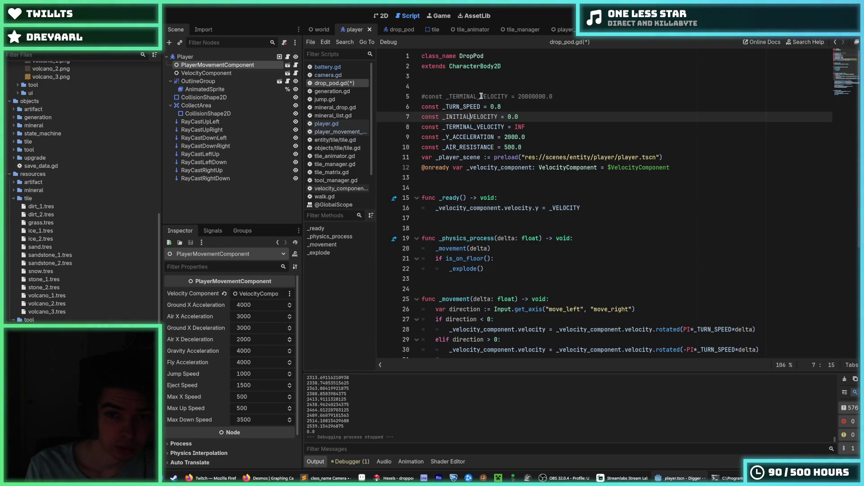
text(_)
double_click(473, 116)
double_click(565, 208)
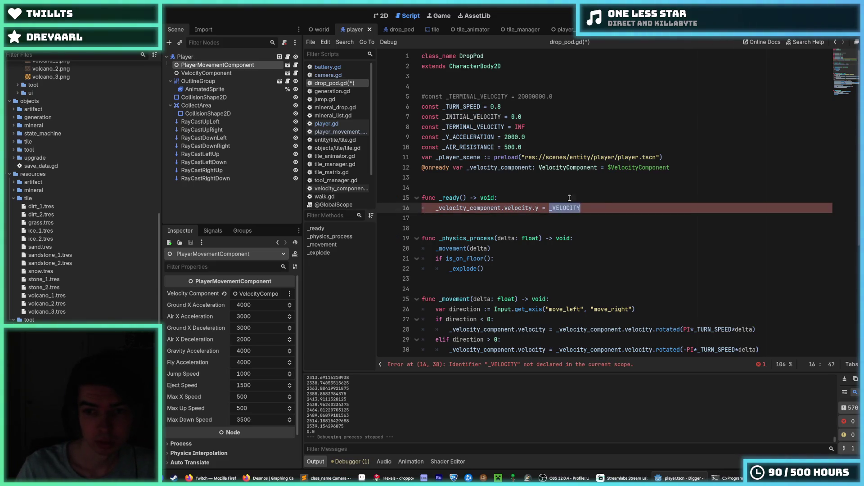
click(535, 116)
text(100)
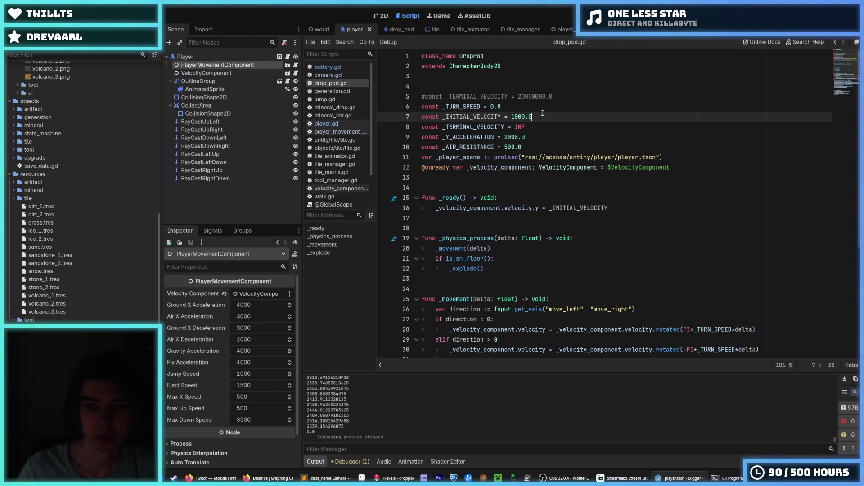
key(ctrl+s)
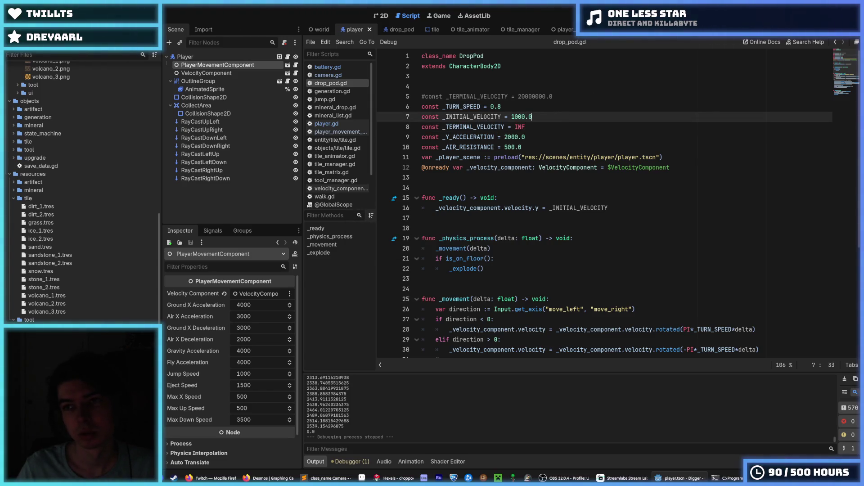
Move _INITIAL_VELOCITY and _TERMINAL_VELOCITY below _AIR_RESISTANCE, then launch the game.
double_click(490, 113)
click(574, 122)
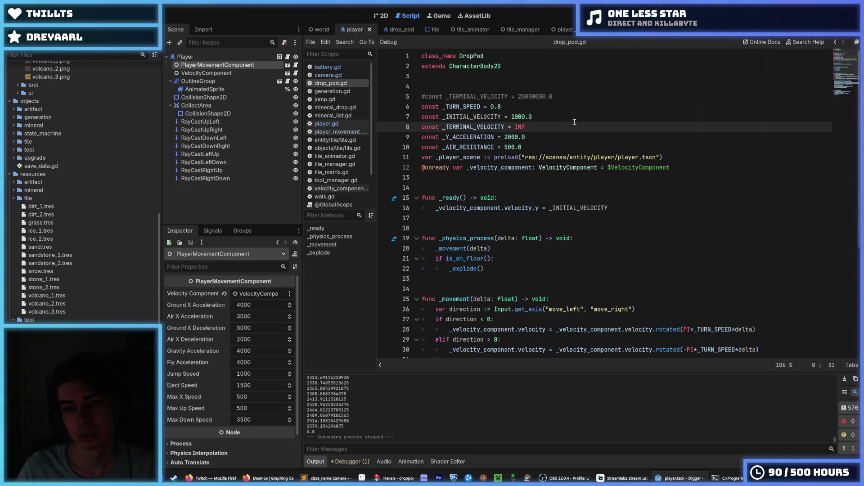
click(544, 117)
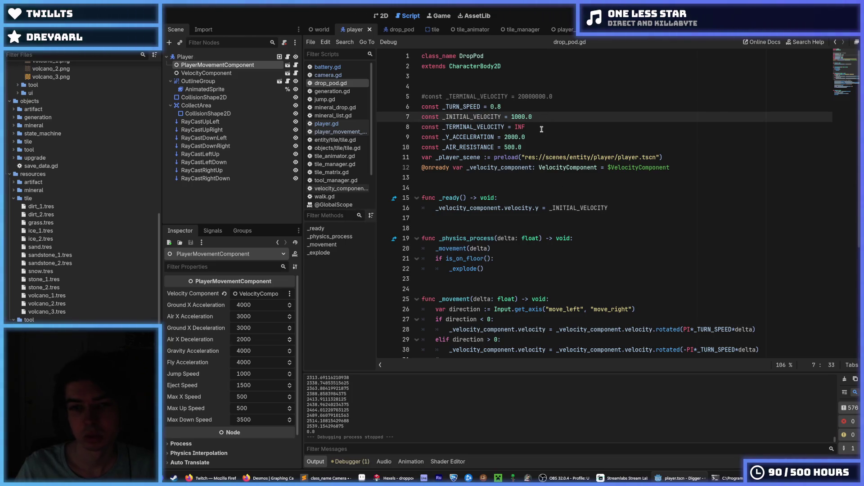
key(shift+Down)
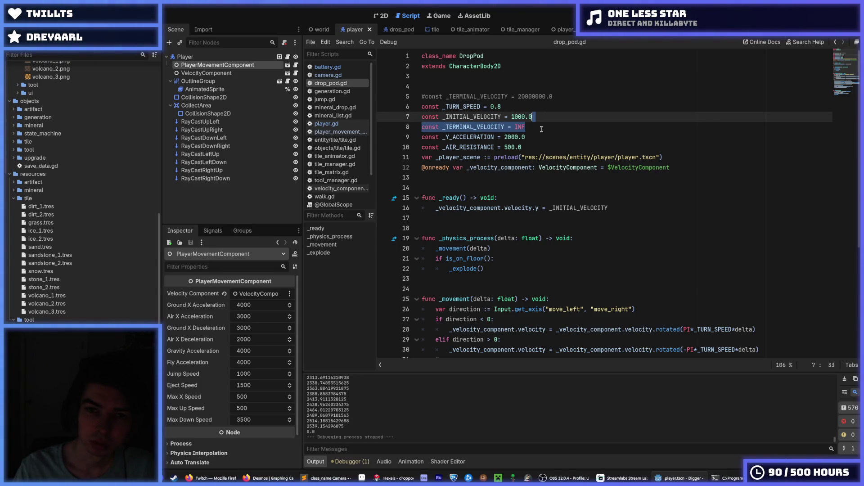
key(alt+Down)
key(alt+Down)
key(Up)
key(Up)
key(Up)
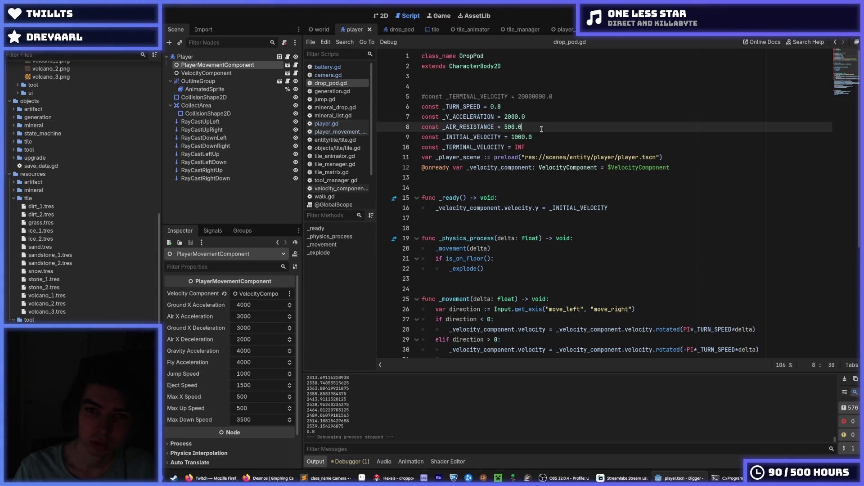
key(Down)
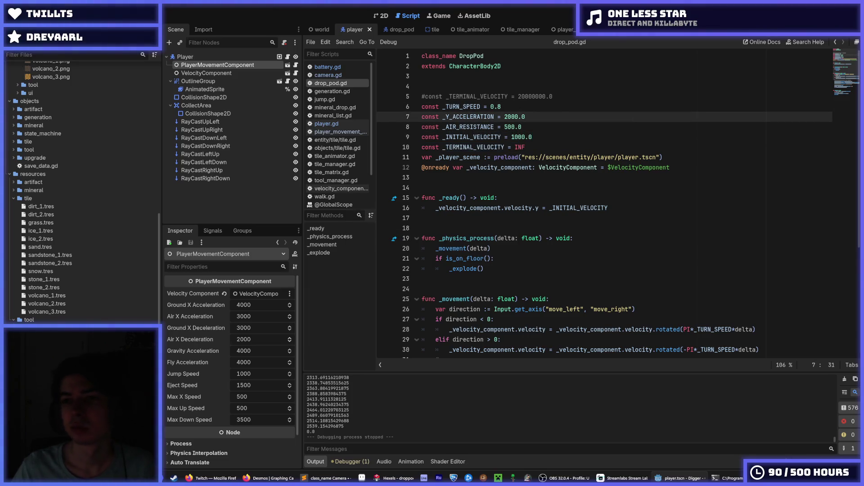
key(F5)
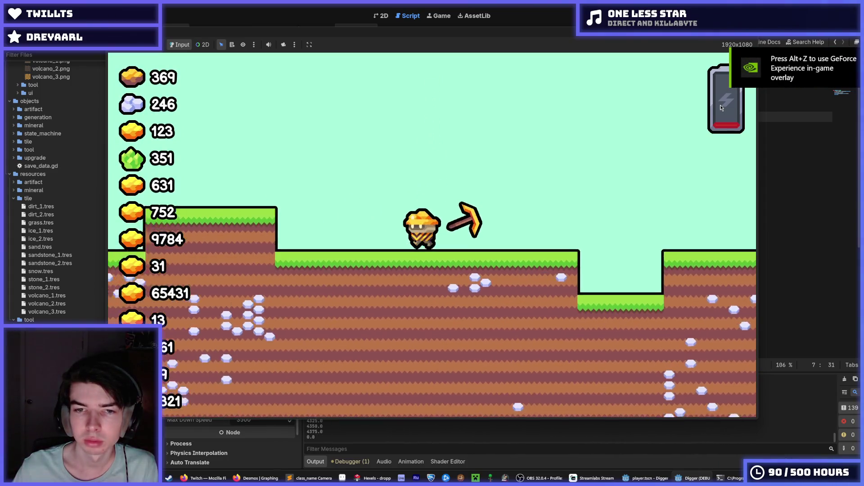
Run the drop pod's fall three times, stopping each run with F8.
key(F8)
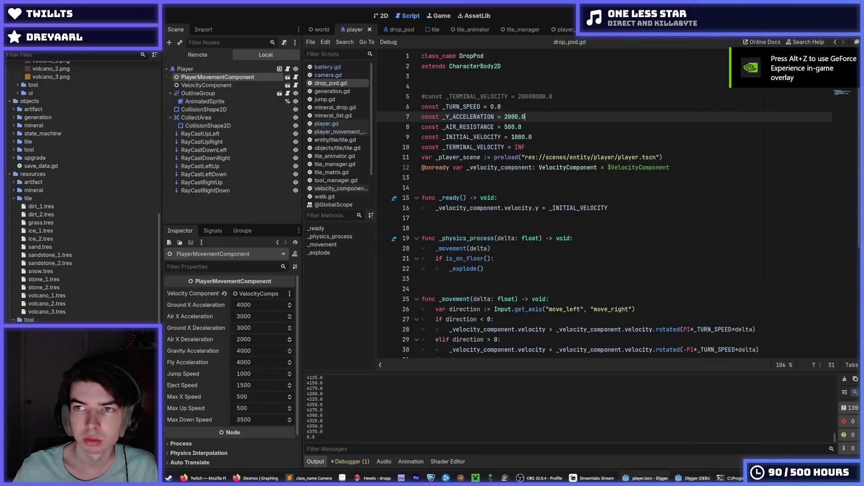
key(F5)
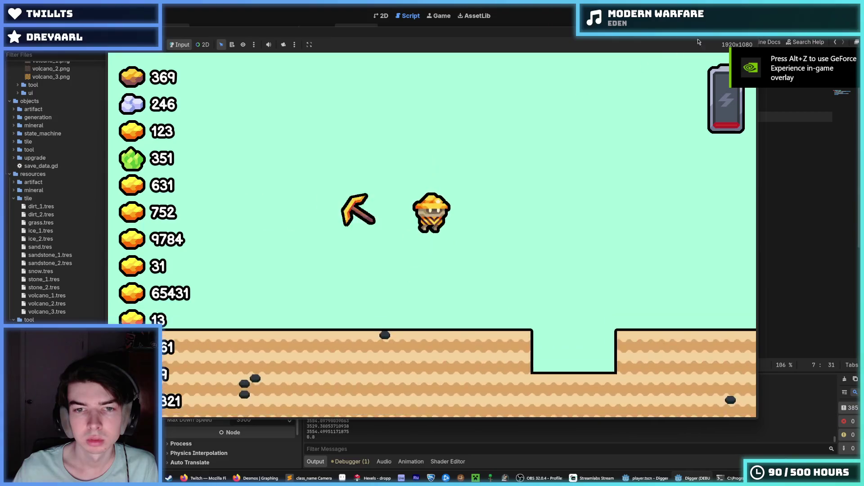
key(F8)
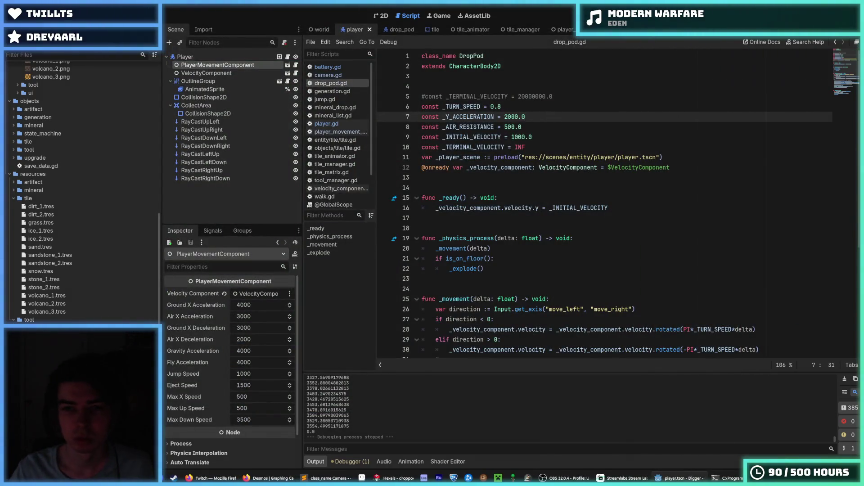
click(757, 20)
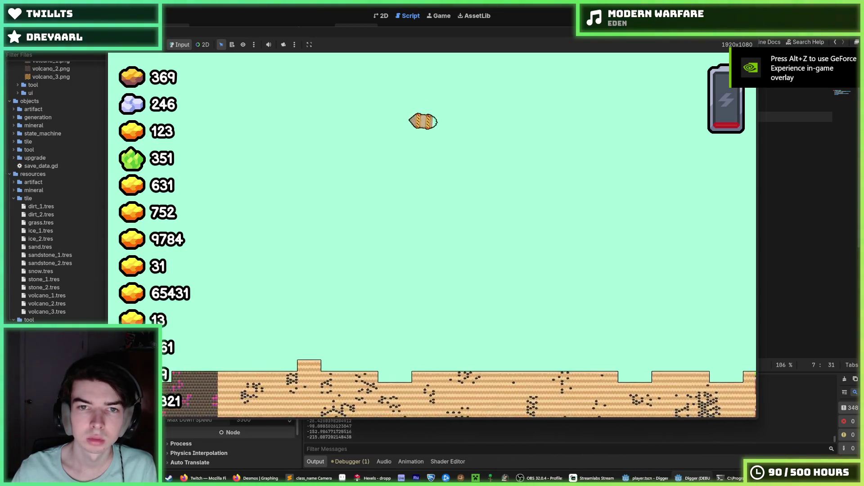
key(F8)
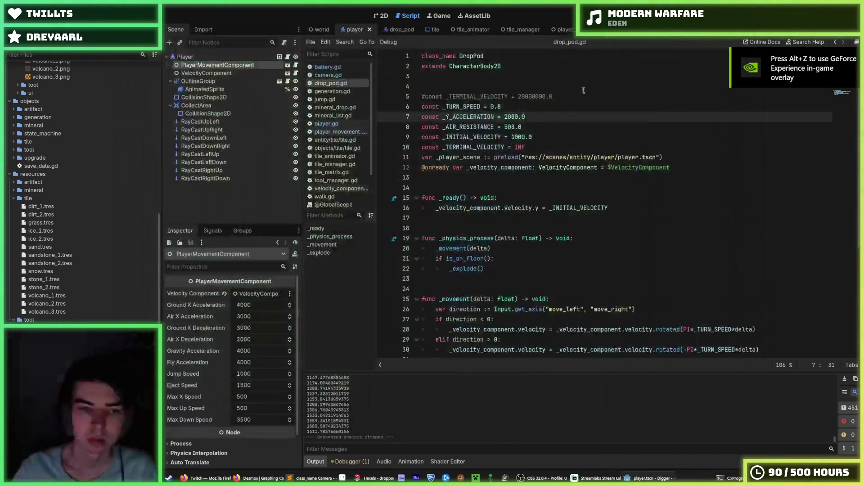
Set the DropPod's Transform Position y to -5000 in the world scene and save.
click(319, 30)
click(192, 121)
click(266, 445)
text(-5000)
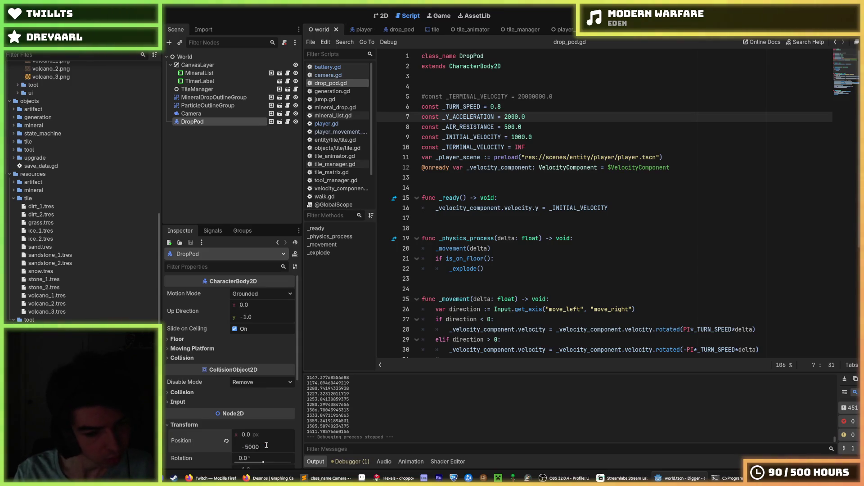
key(Return)
key(ctrl+s)
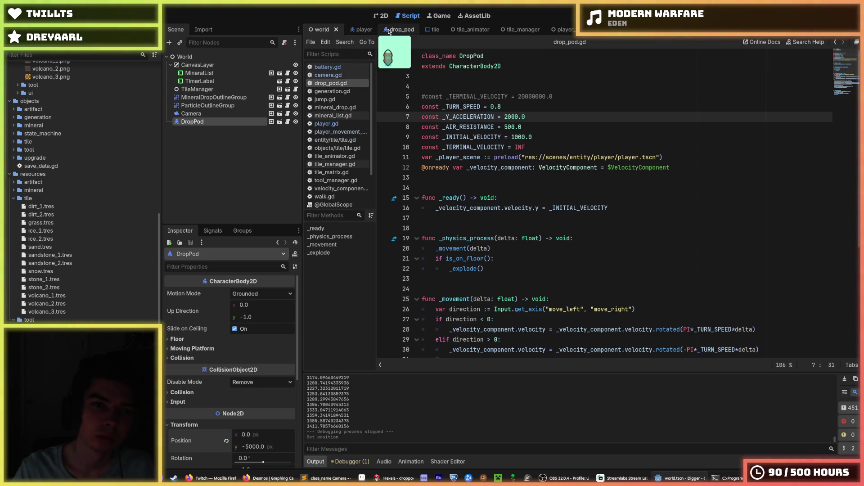
Go back to camera.gd and play-test the higher drop, restarting once before stopping.
key(alt+Left)
scroll(491, 108, up, 10)
click(490, 96)
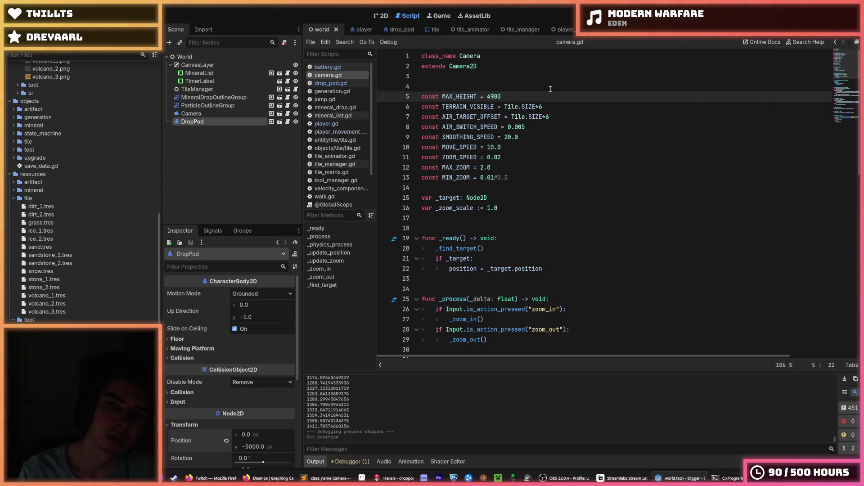
key(F5)
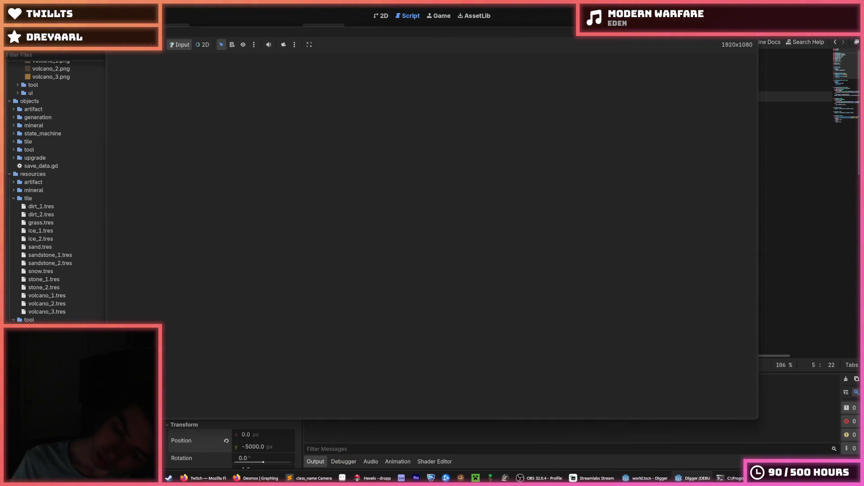
mouse_move(736, 33)
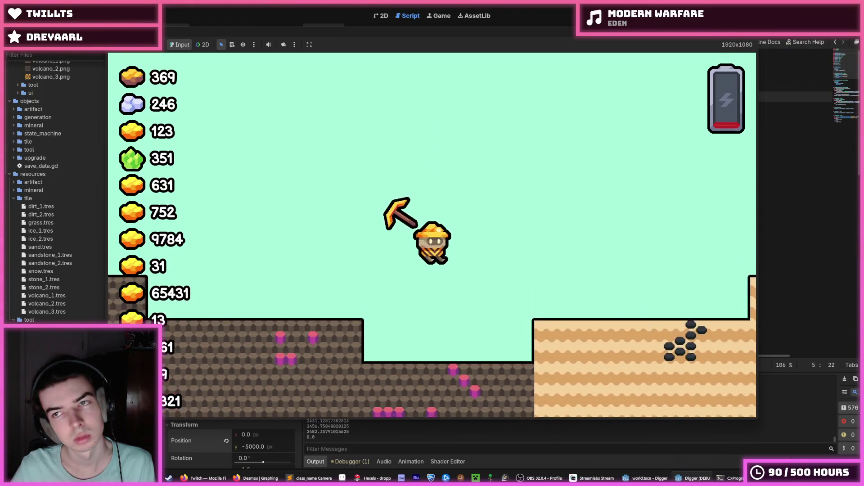
key(F5)
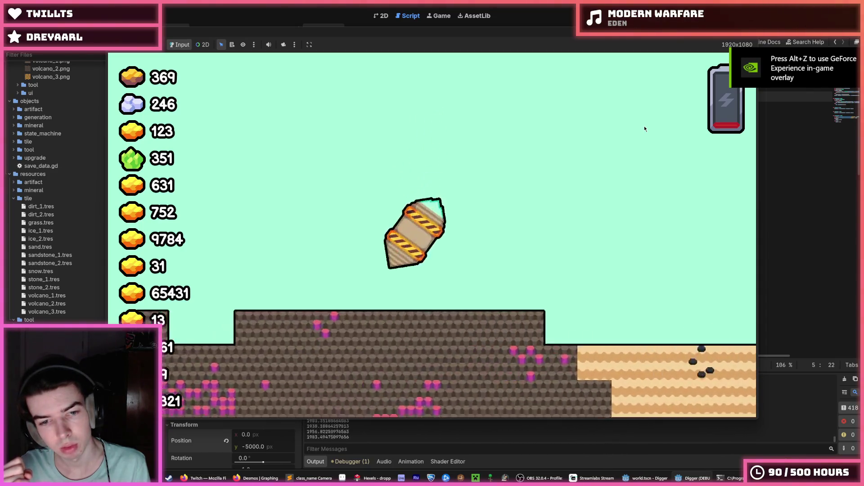
key(F8)
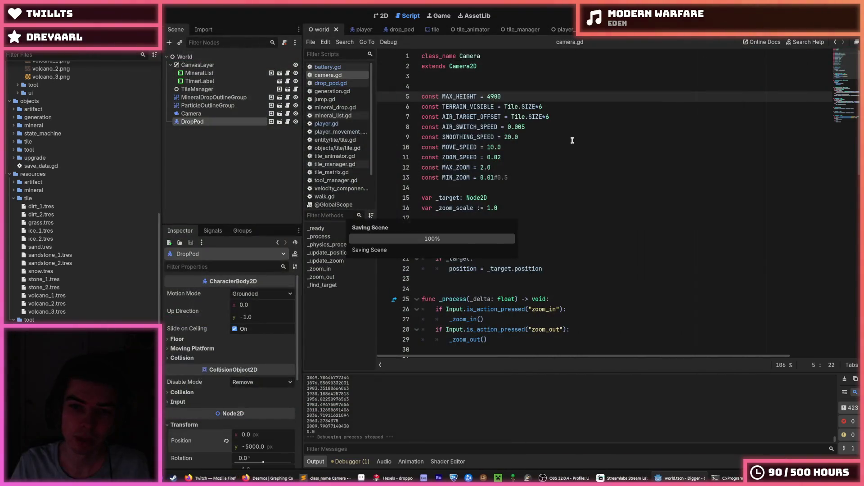
Stop the game and start a drop pod script line passing the pod's velocity to the player.
click(501, 147)
click(400, 30)
scroll(529, 248, down, 5)
click(593, 324)
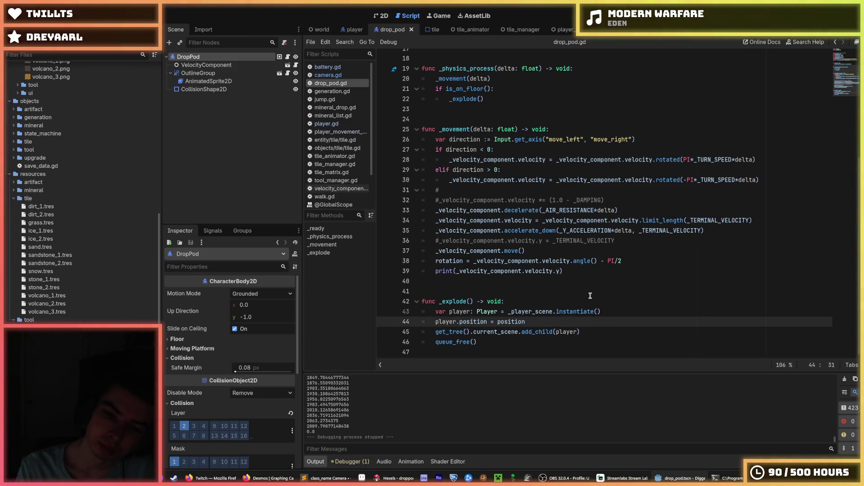
key(Return)
text(player)
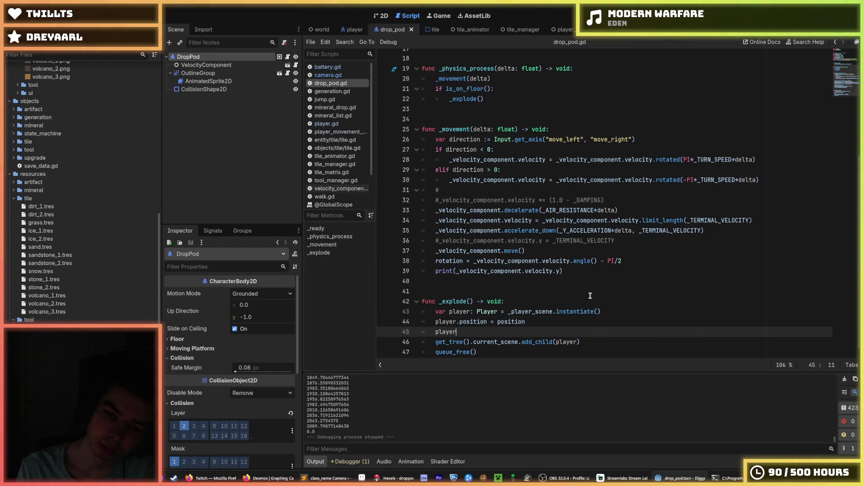
text(.vel)
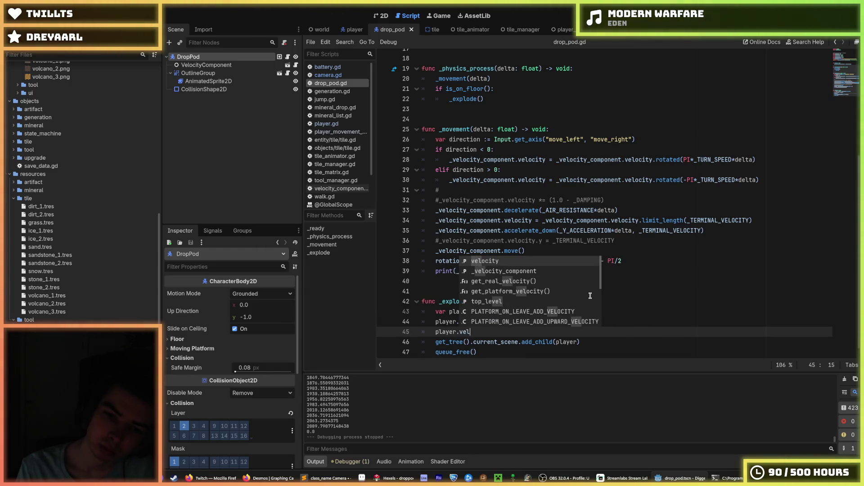
key(Down)
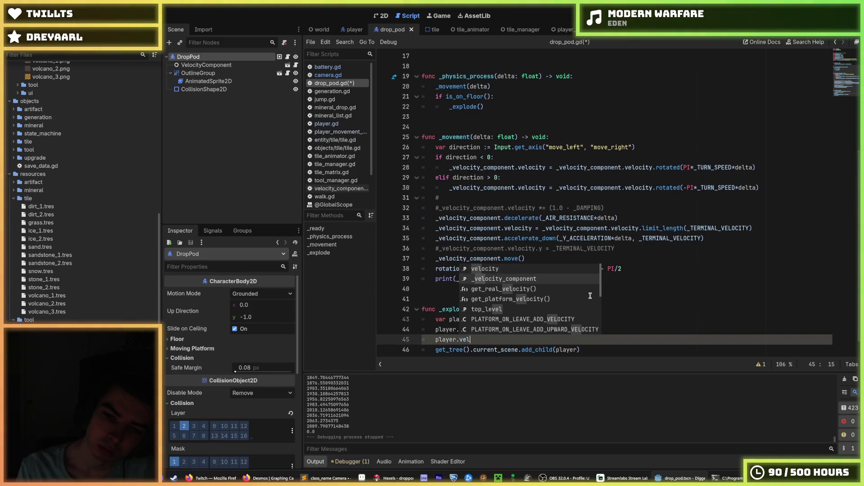
key(Return)
text(.vel)
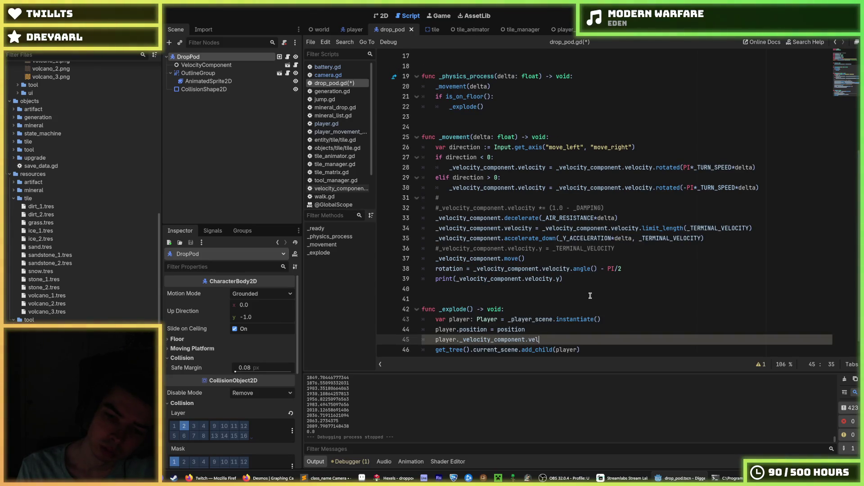
text(x = veloci)
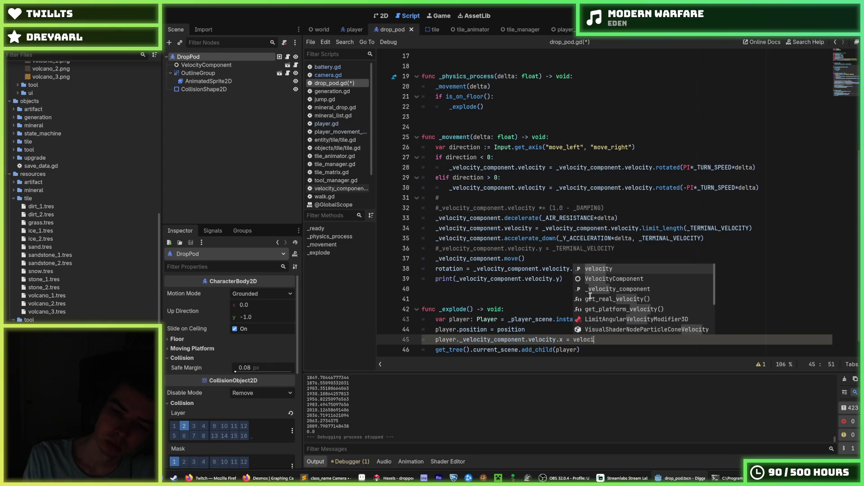
key(Return)
text(.x)
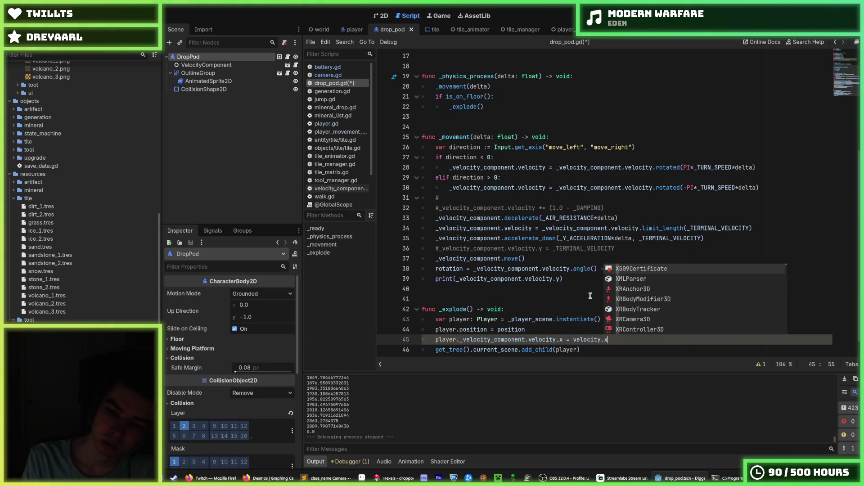
key(Left)
key(Left)
key(Left)
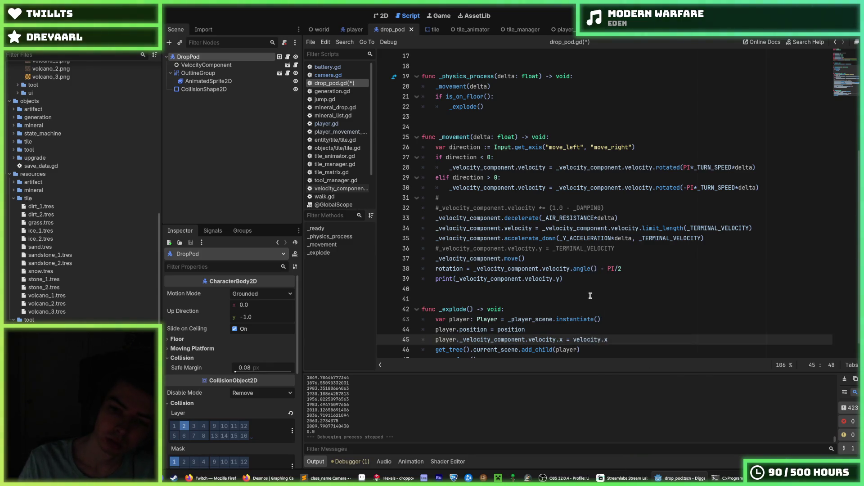
Complete line 45 as player._velocity_component.velocity.x = velocity.x and save the script.
drag(570, 269, 479, 269)
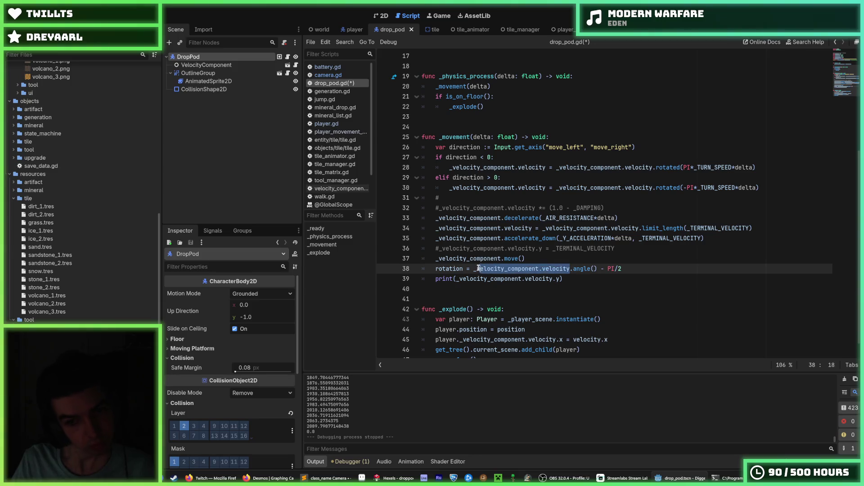
click(573, 339)
key(ctrl+s)
click(630, 268)
key(ctrl+s)
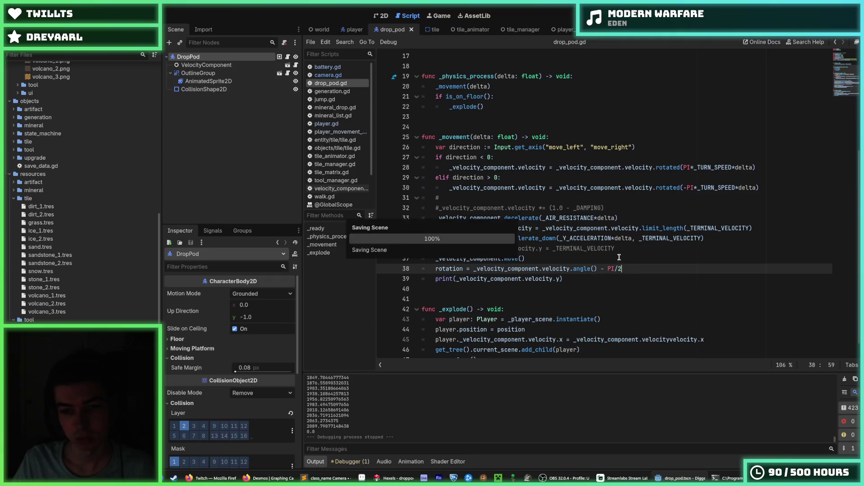
Move the rotation line below the move() and print calls, then test-run the game.
key(alt+Up)
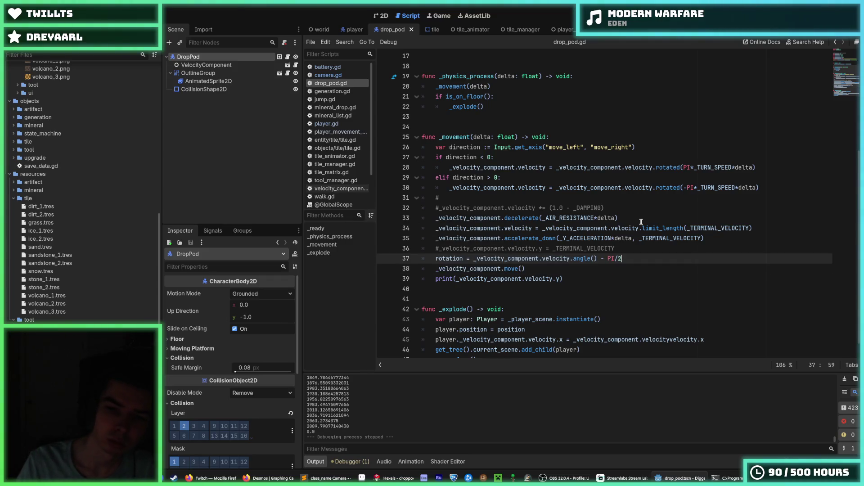
drag(601, 279, 587, 268)
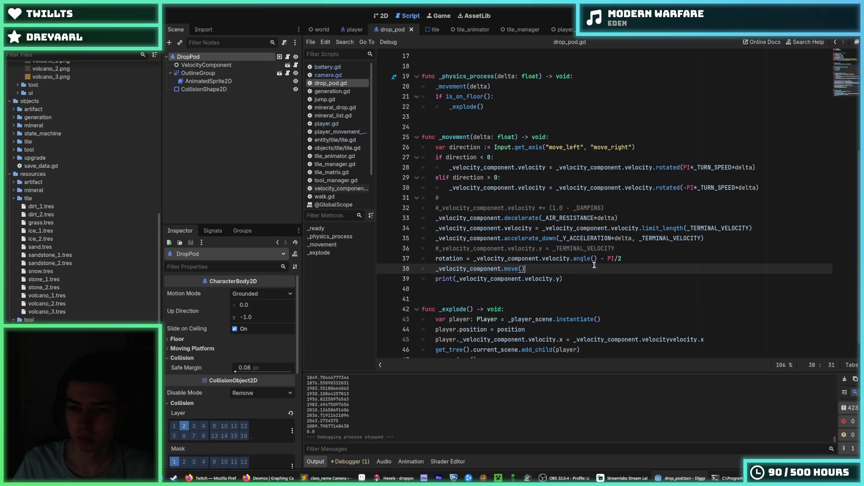
click(608, 258)
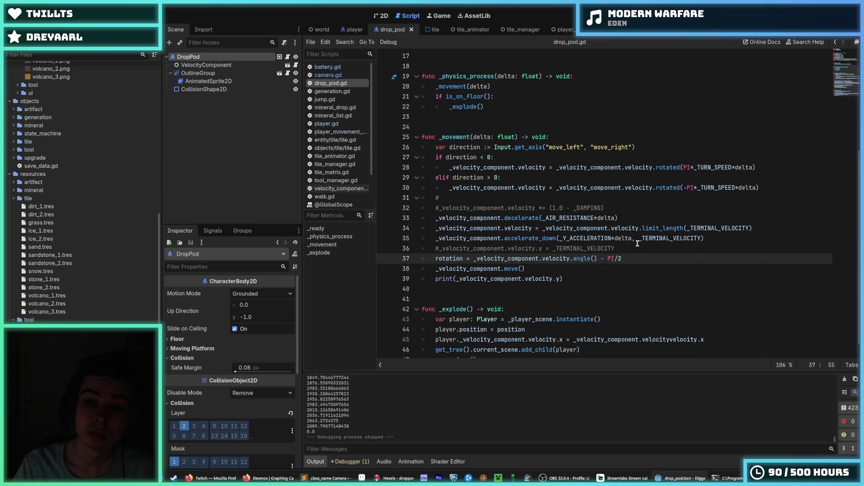
key(alt+Down)
key(alt+Down)
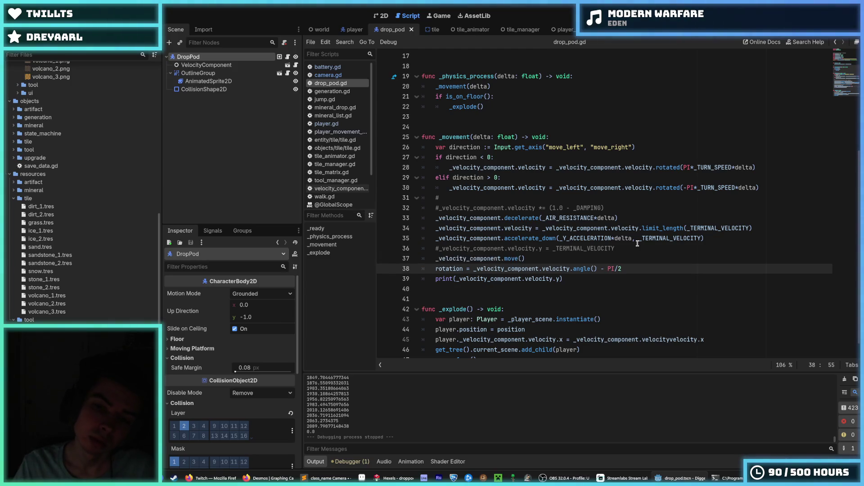
key(F5)
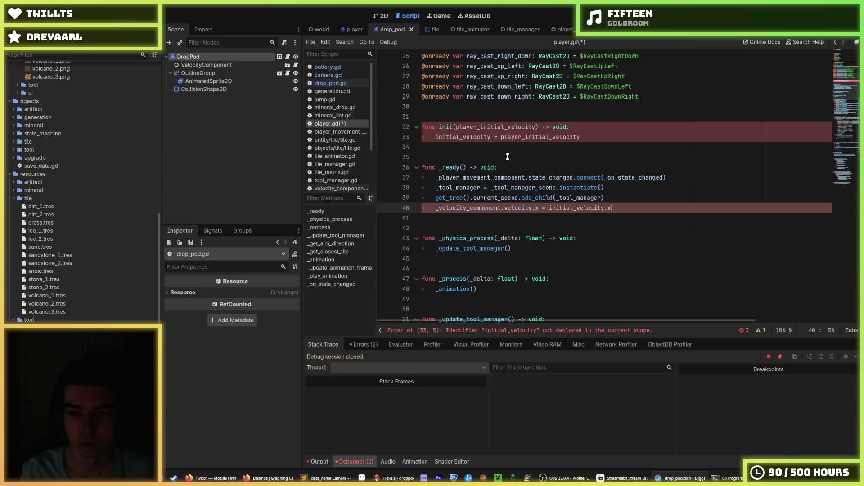
Rename initial_velocity to _initial_velocity in player.gd, leaving the init parameter name unchanged.
double_click(570, 208)
scroll(585, 180, up, 3)
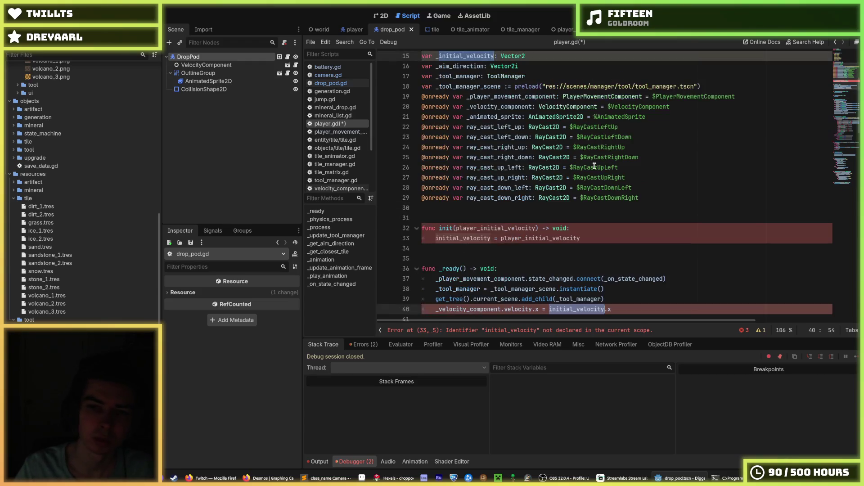
double_click(478, 239)
key(ctrl+d)
key(ctrl+d)
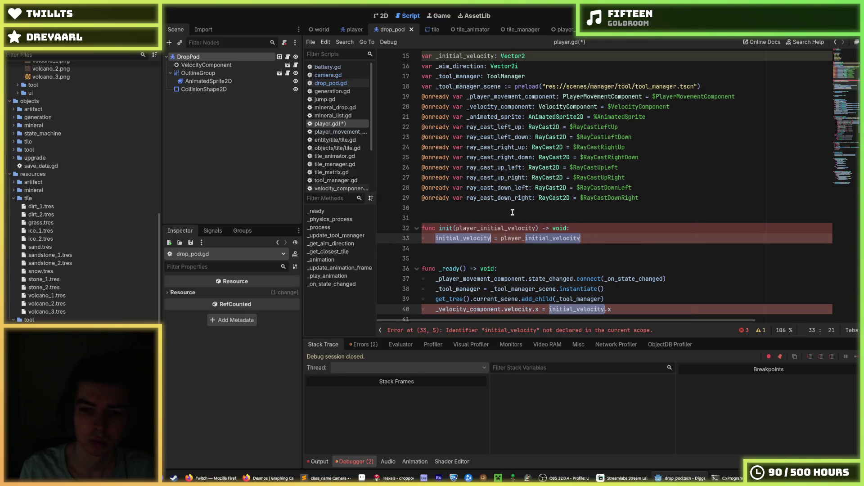
key(Left)
text(_)
click(529, 239)
key(BackSpace)
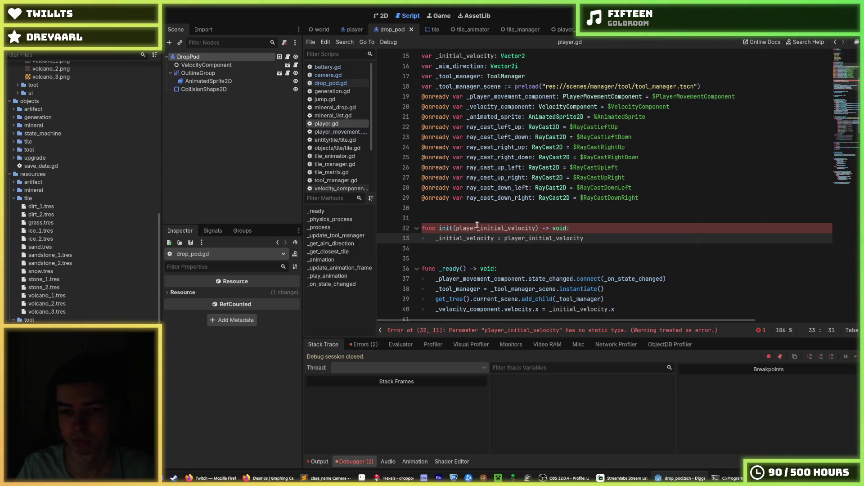
Type the init parameter as Vector2, save player.gd, and run the game.
click(456, 228)
click(536, 228)
text(: Vector2)
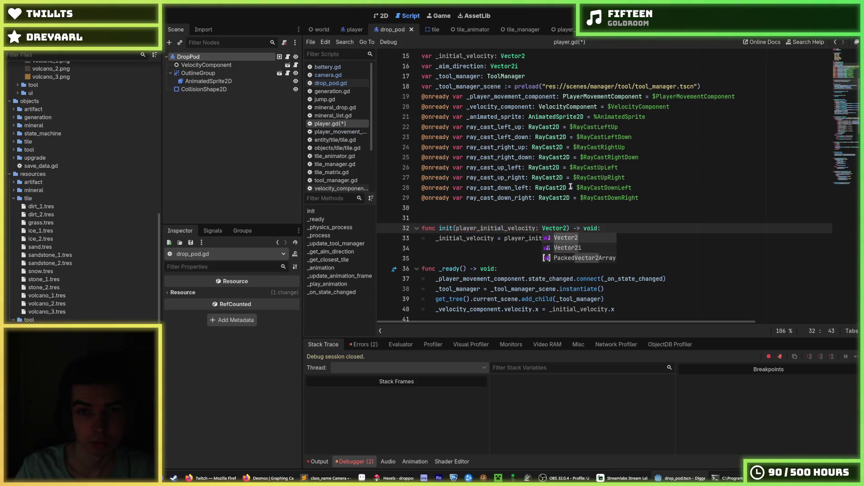
key(Return)
click(639, 157)
key(ctrl+s)
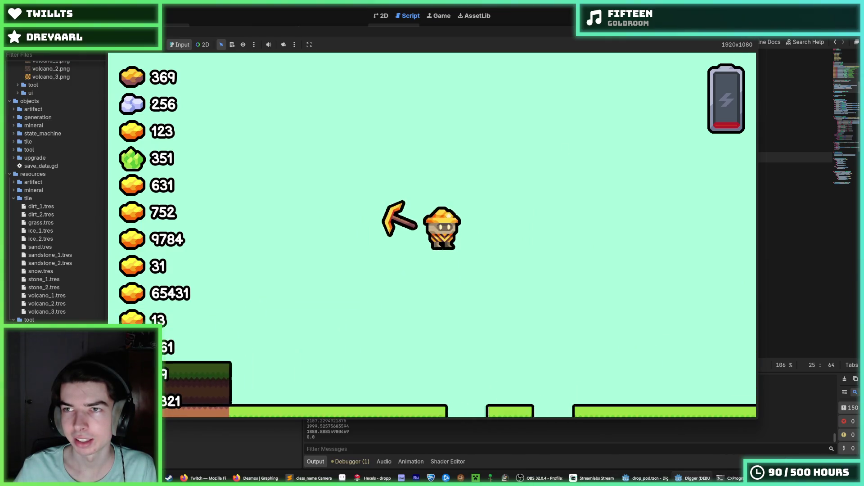
Stop the game, save player.gd, then run another test and stop it.
key(F8)
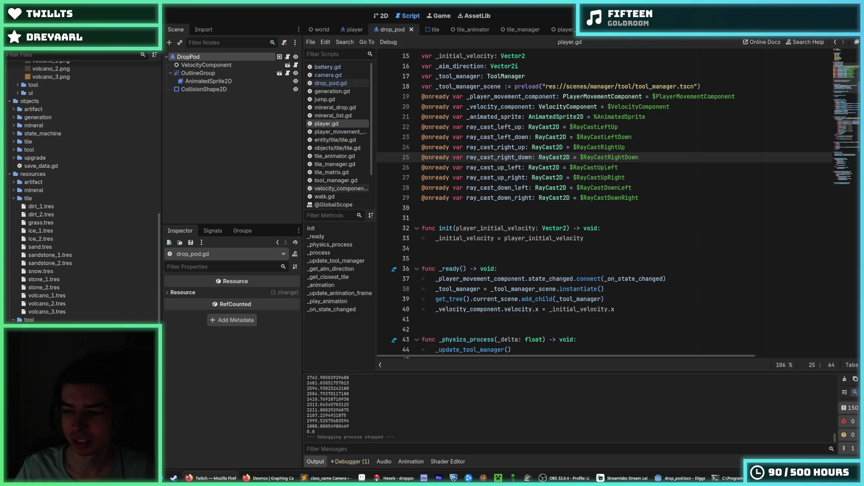
click(569, 198)
key(ctrl+s)
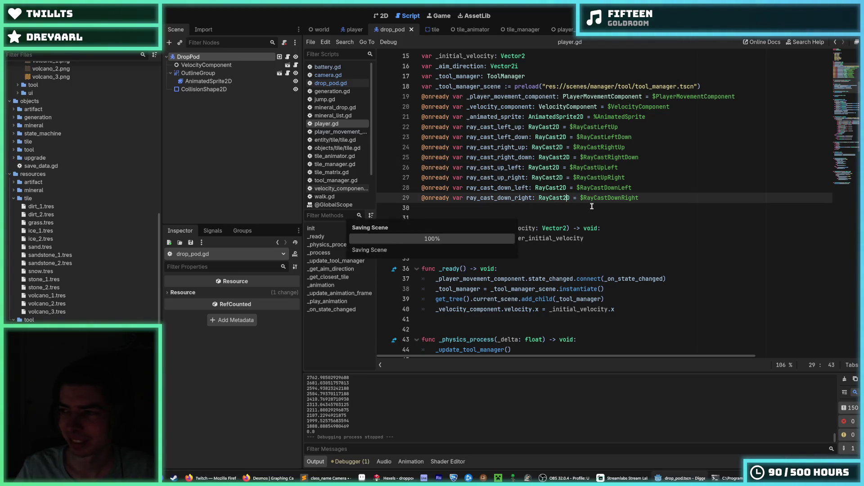
click(592, 206)
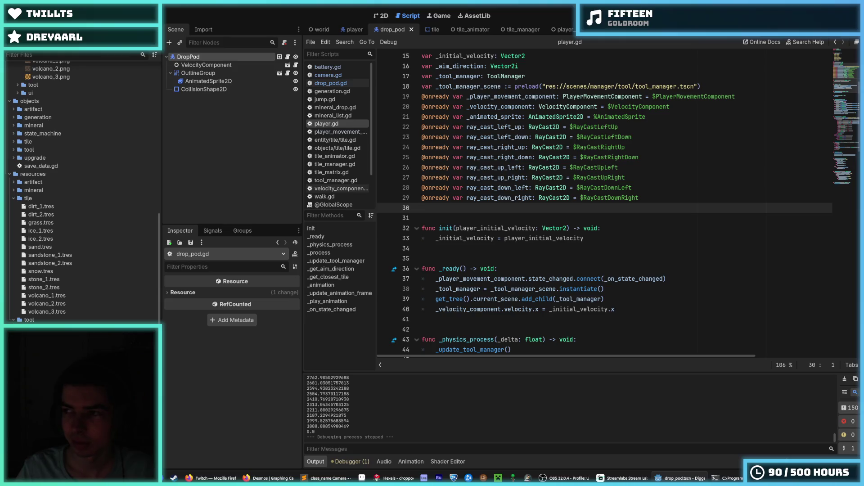
key(F5)
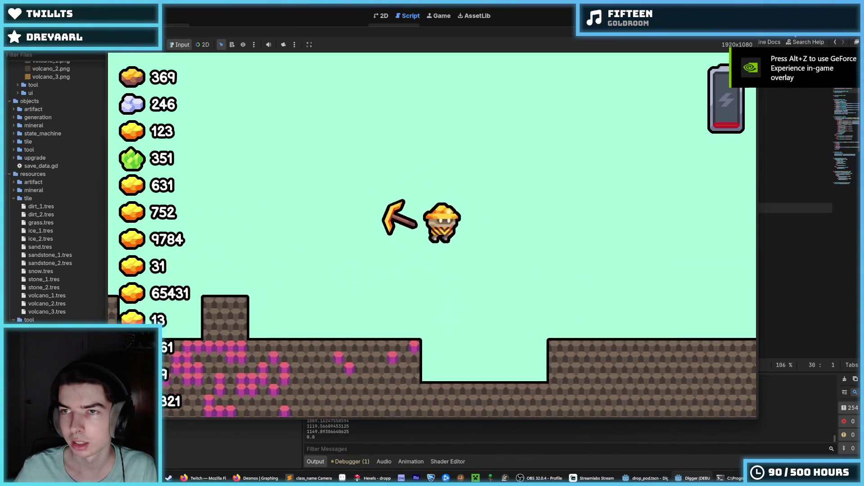
key(F8)
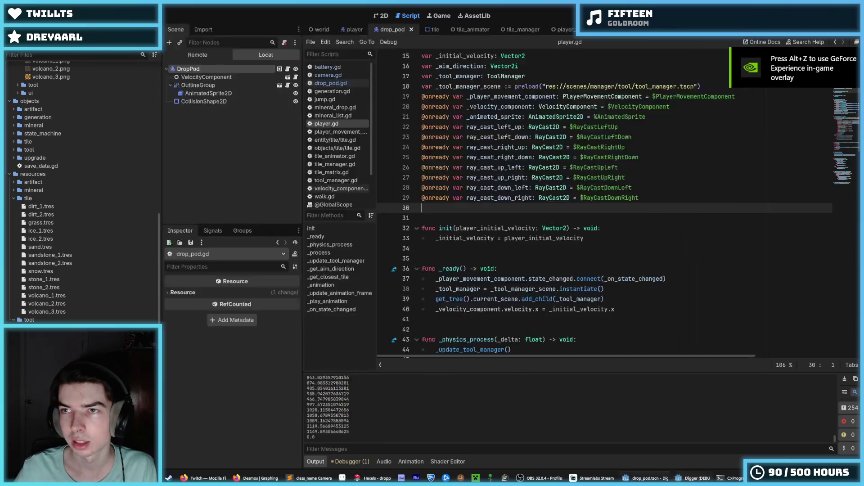
Open the player scene and select the Player node to show its properties.
click(628, 229)
click(613, 236)
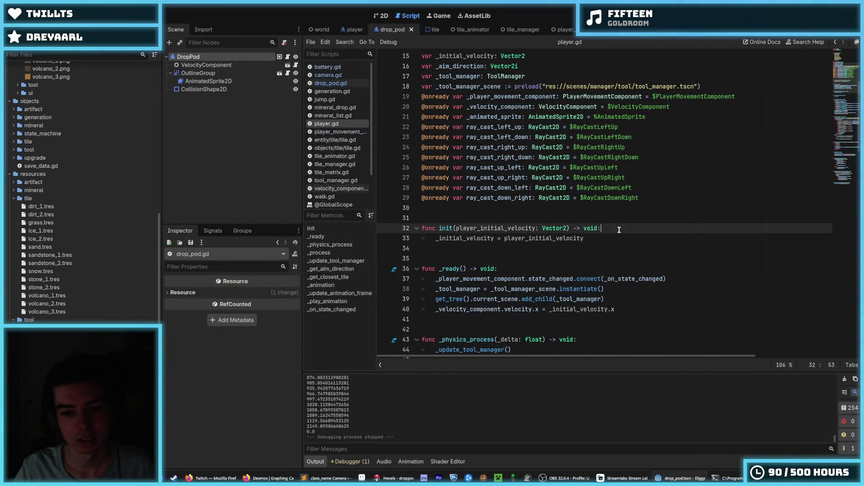
click(347, 30)
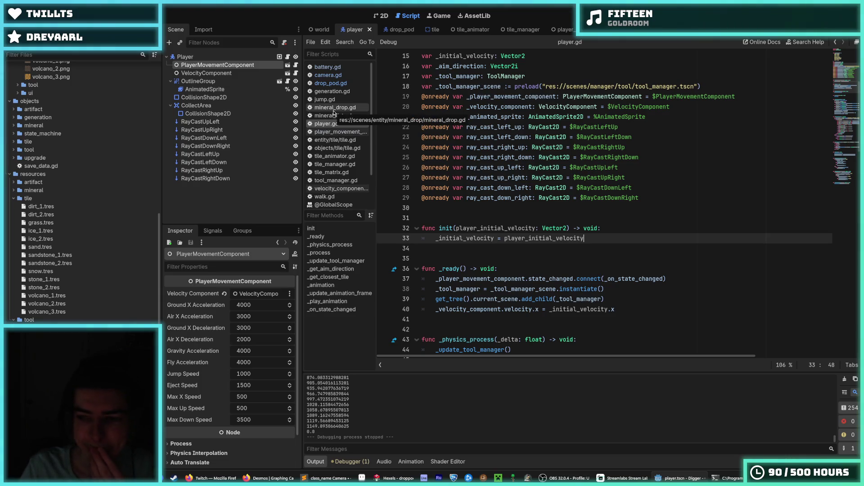
click(256, 58)
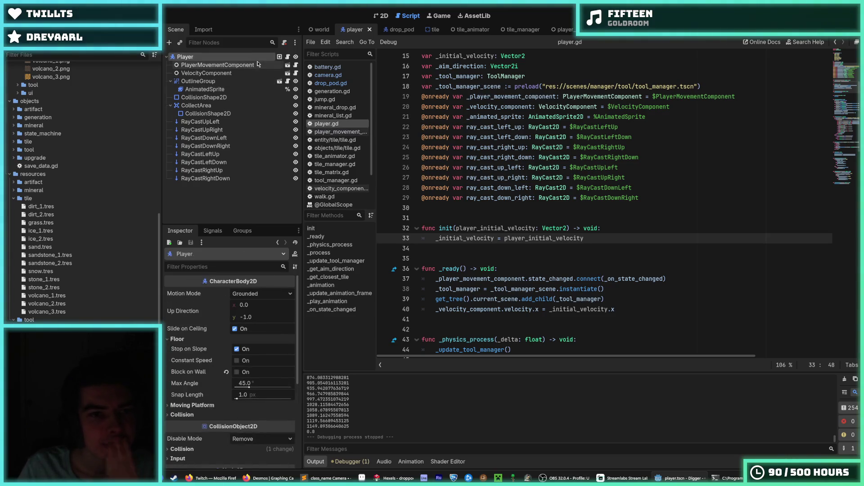
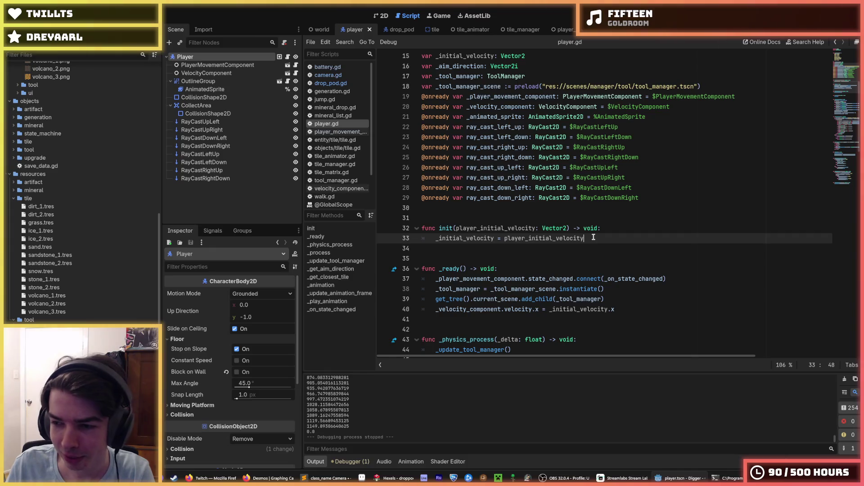
Do a quick test run of the game from player.gd, then stop it.
click(607, 230)
click(603, 240)
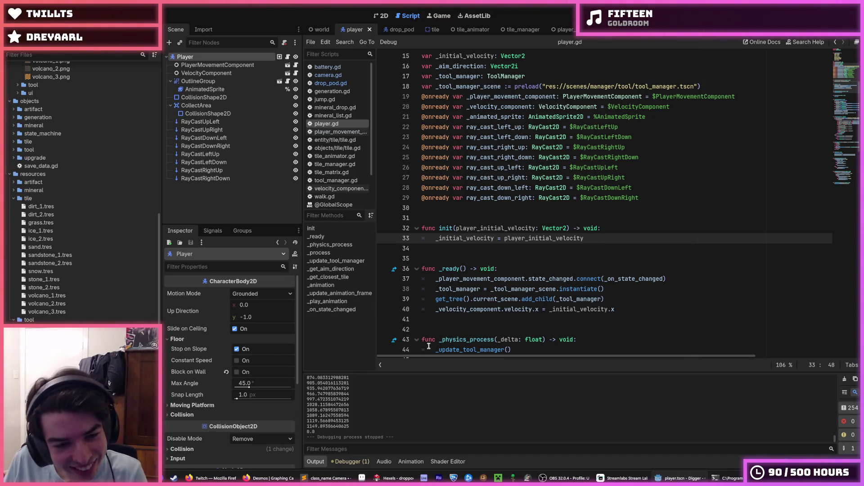
click(473, 107)
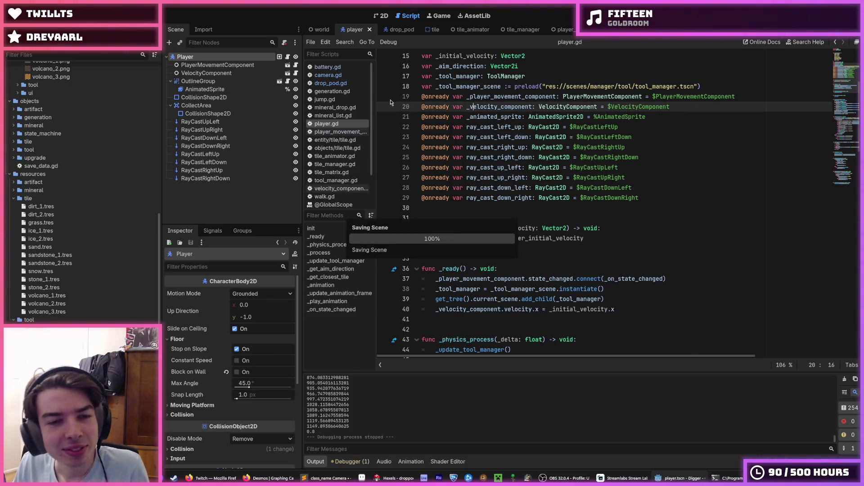
scroll(502, 180, up, 5)
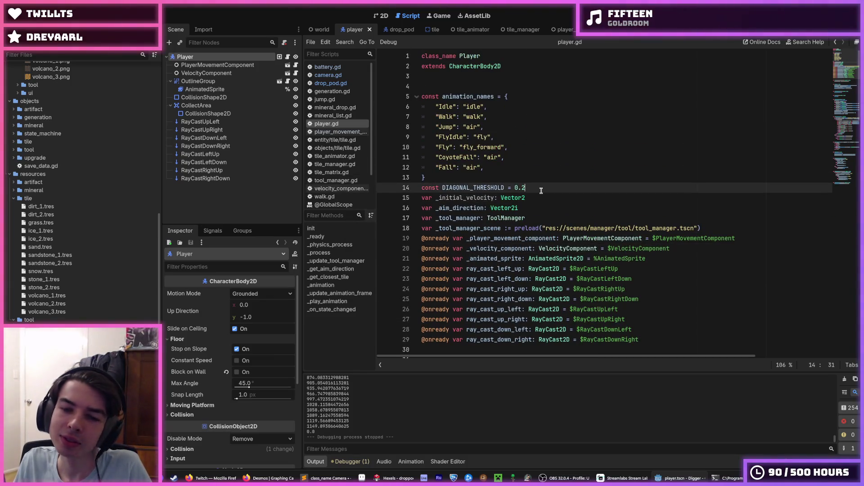
click(544, 187)
key(F5)
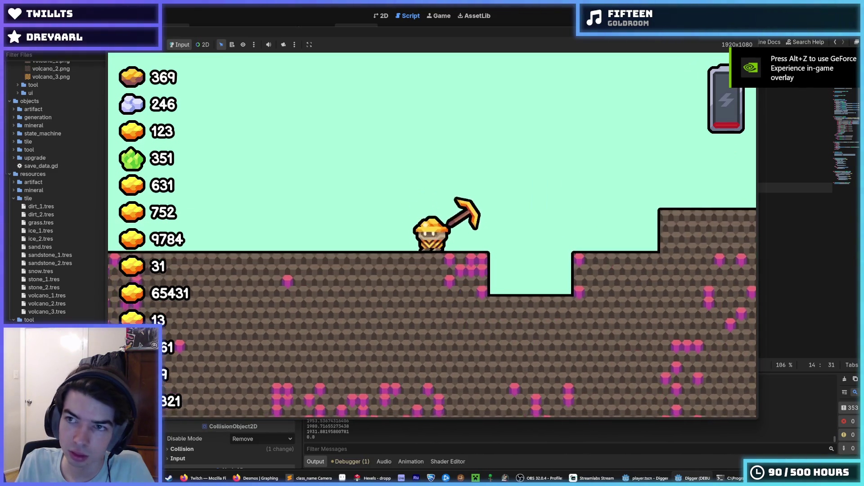
key(F8)
Add print(_velocity_component.velocity.x) on a new line after _update_tool_manager() in _physics_process.
click(540, 207)
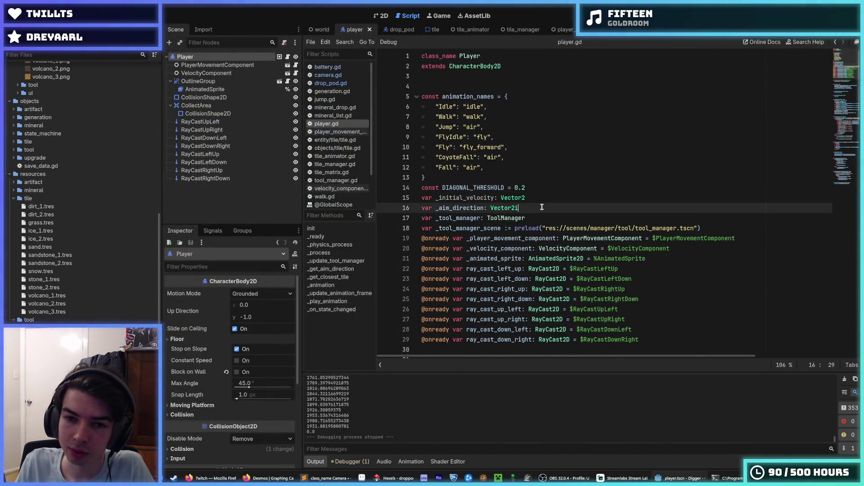
scroll(403, 156, down, 5)
scroll(404, 156, down, 4)
scroll(546, 199, up, 3)
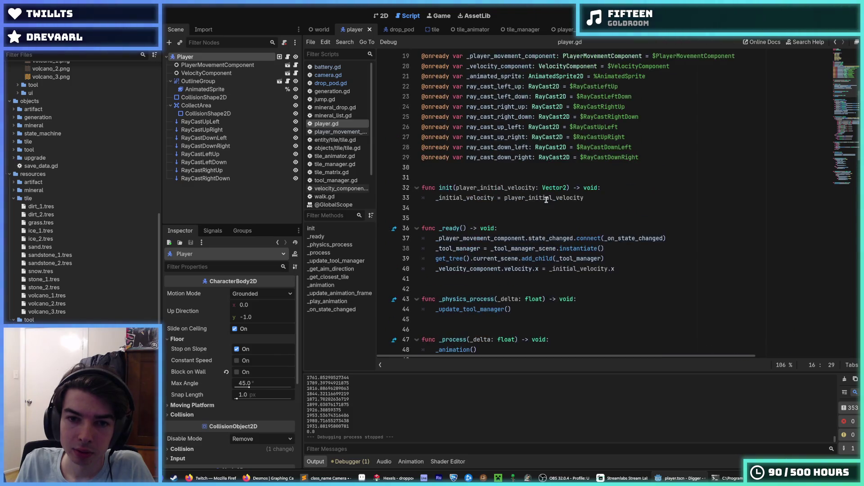
scroll(639, 244, down, 5)
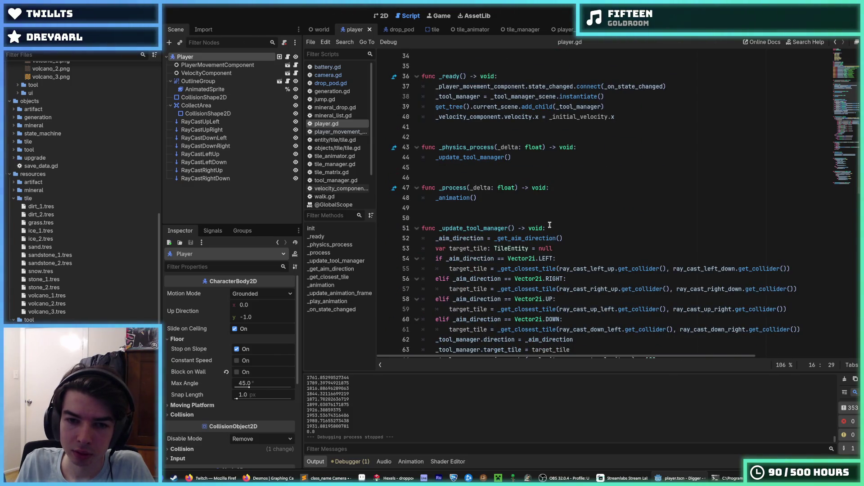
click(555, 194)
click(560, 161)
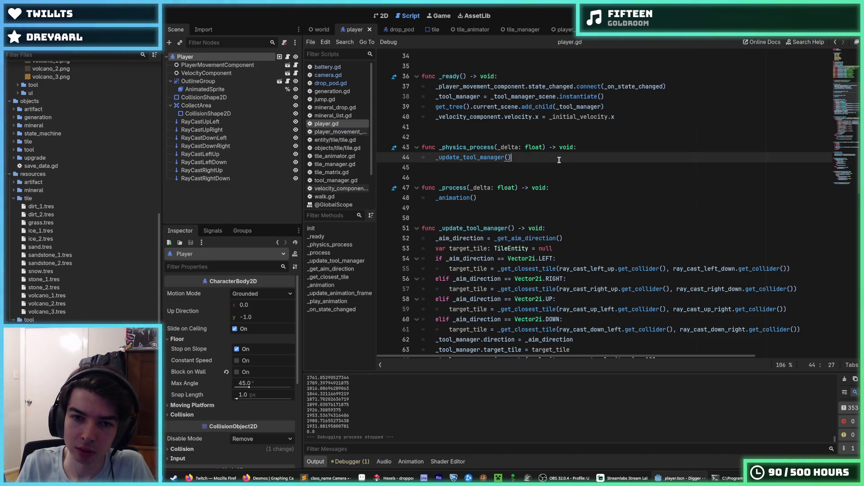
key(Return)
text(pri)
text(nt(velo)
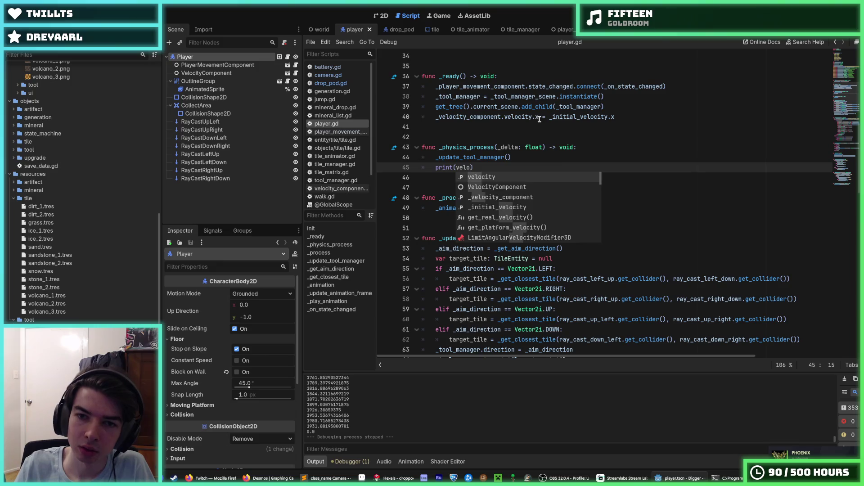
drag(539, 116, 431, 117)
key(ctrl+c)
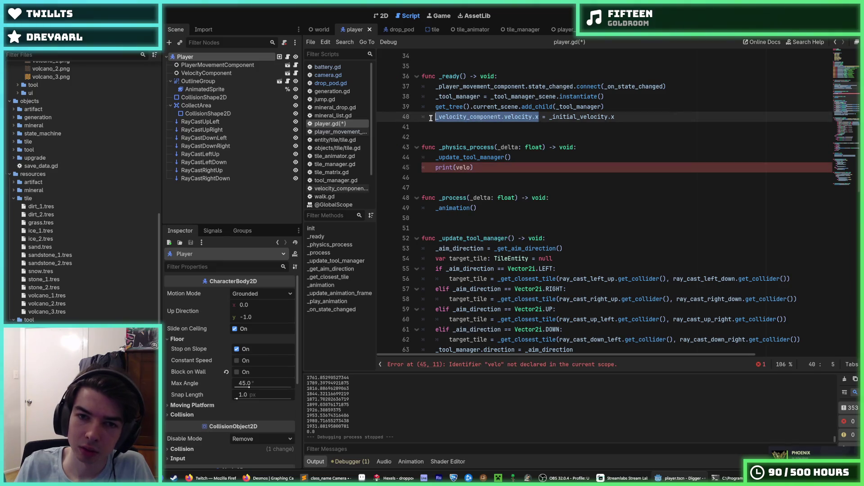
double_click(468, 168)
key(ctrl+v)
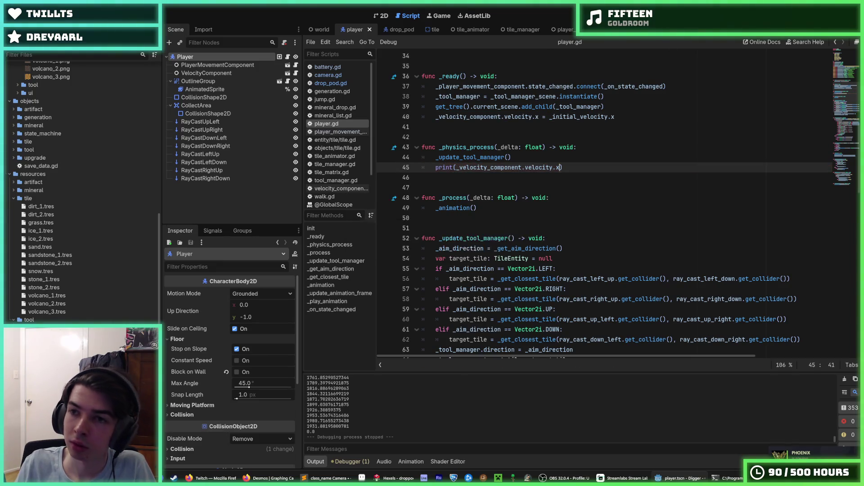
Run and restart the game several times, watching velocity.x print to the output.
key(F5)
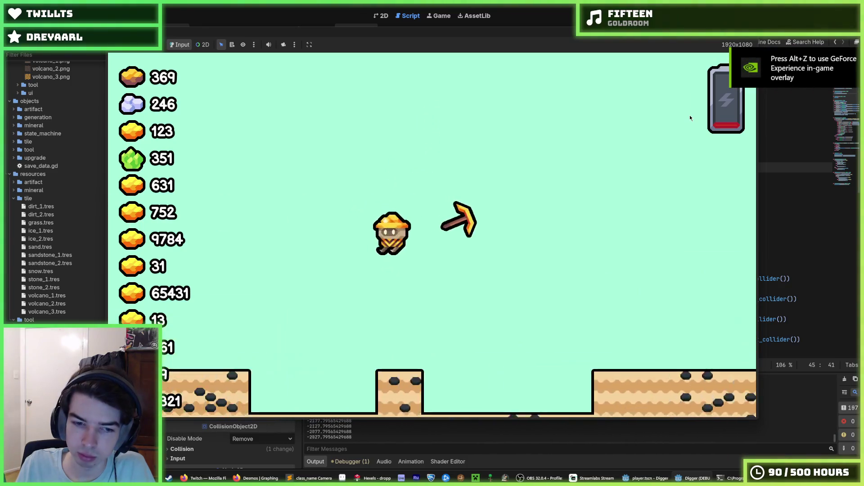
key(F8)
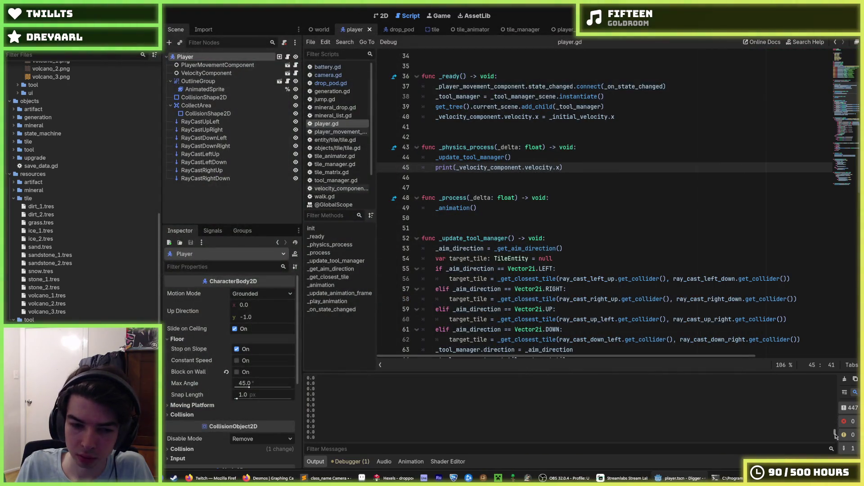
drag(835, 436, 833, 401)
click(672, 217)
key(F5)
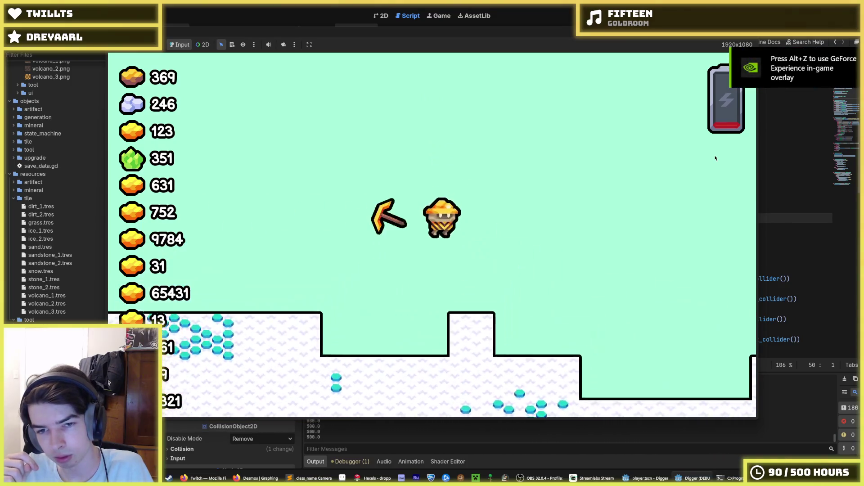
key(F5)
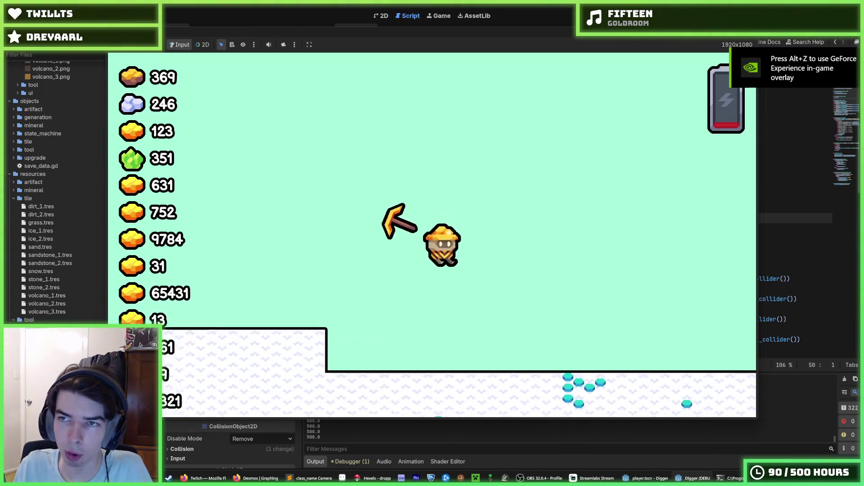
key(F5)
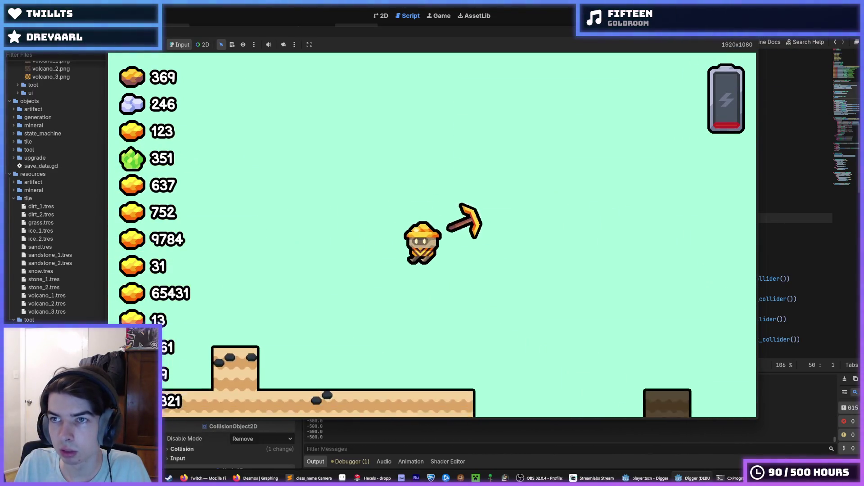
key(F8)
click(604, 198)
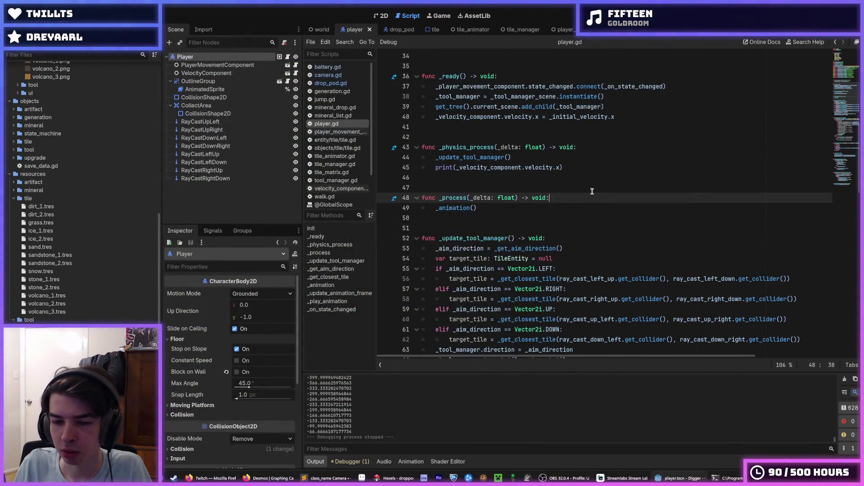
Delete the velocity print line from _physics_process in player.gd.
click(568, 207)
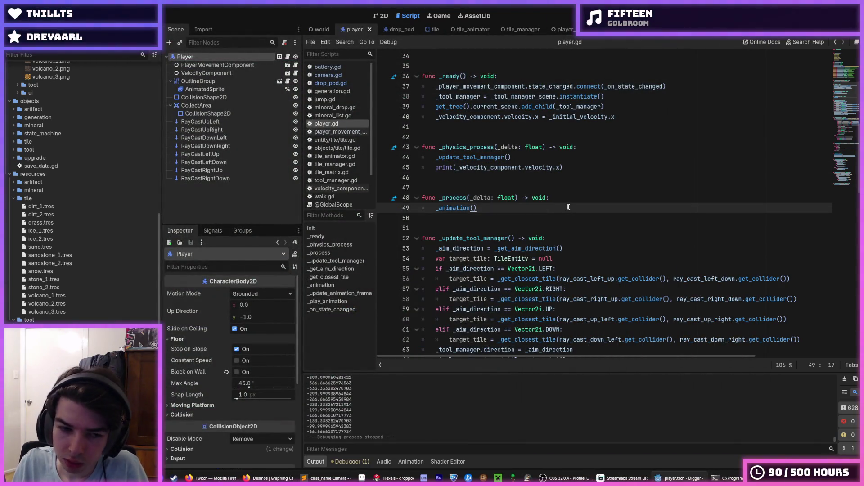
click(570, 176)
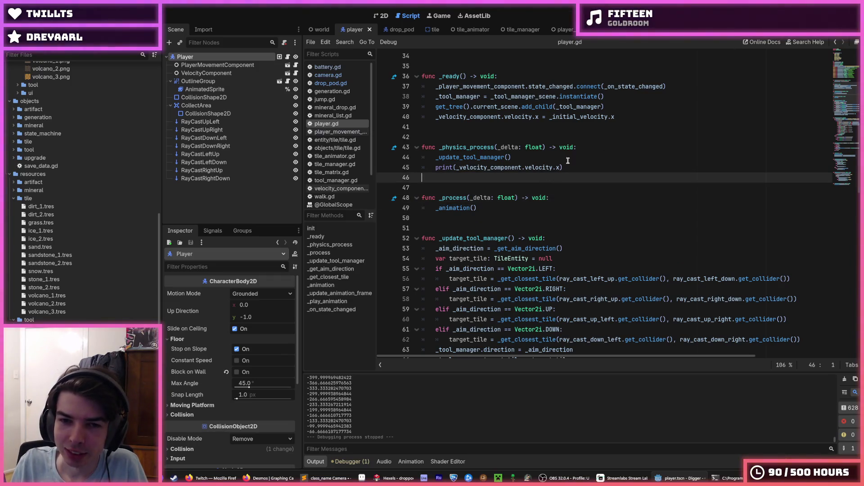
click(587, 166)
drag(563, 166, 571, 159)
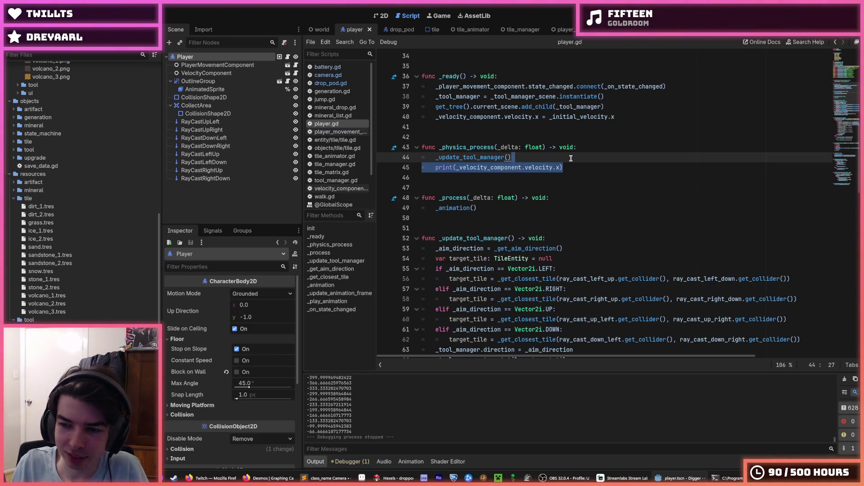
key(BackSpace)
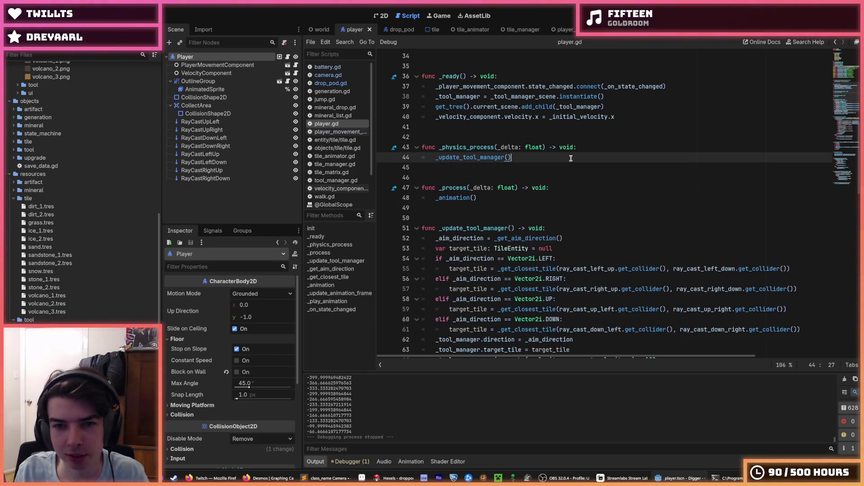
Glance at camera.gd, then switch to the drop_pod scene's drop_pod.gd script.
scroll(536, 126, up, 4)
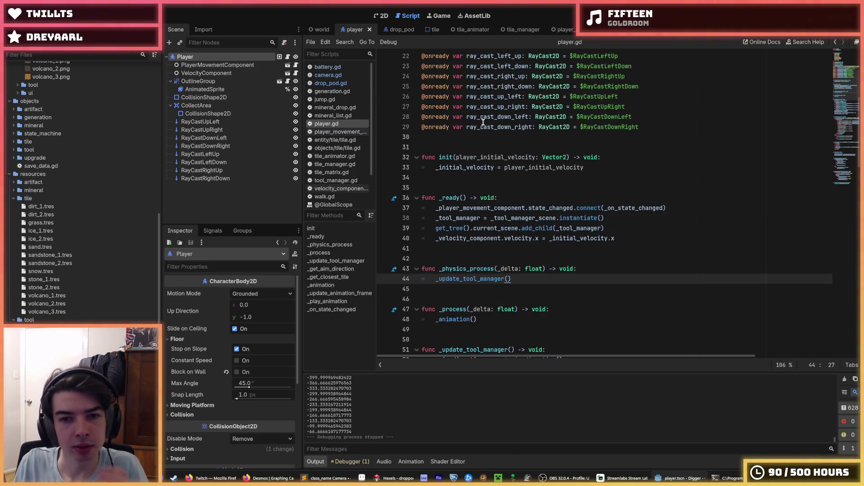
scroll(488, 126, up, 3)
scroll(488, 126, up, 1)
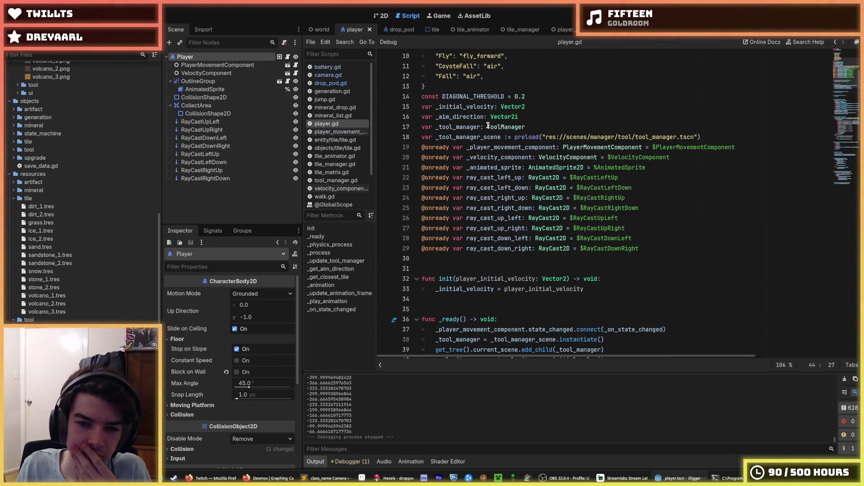
scroll(488, 126, up, 3)
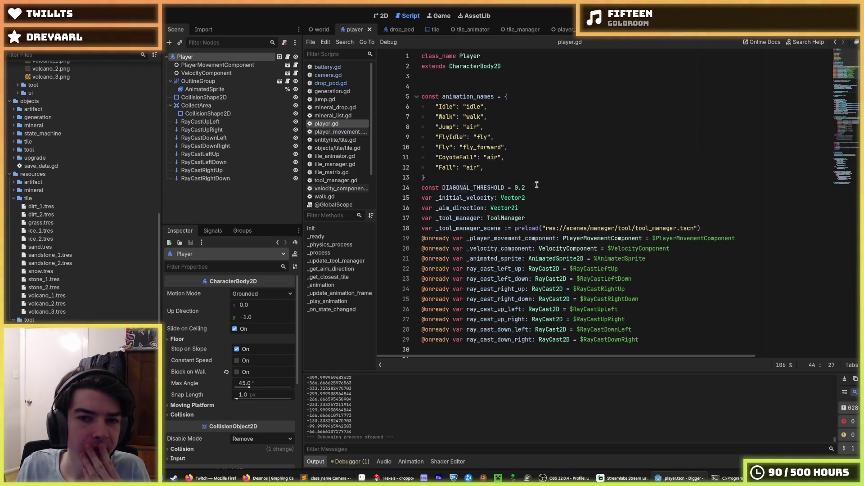
click(512, 174)
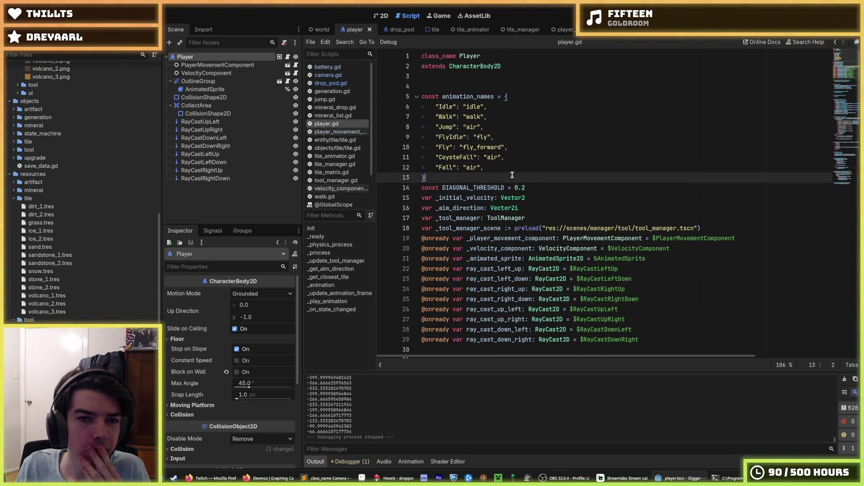
click(344, 74)
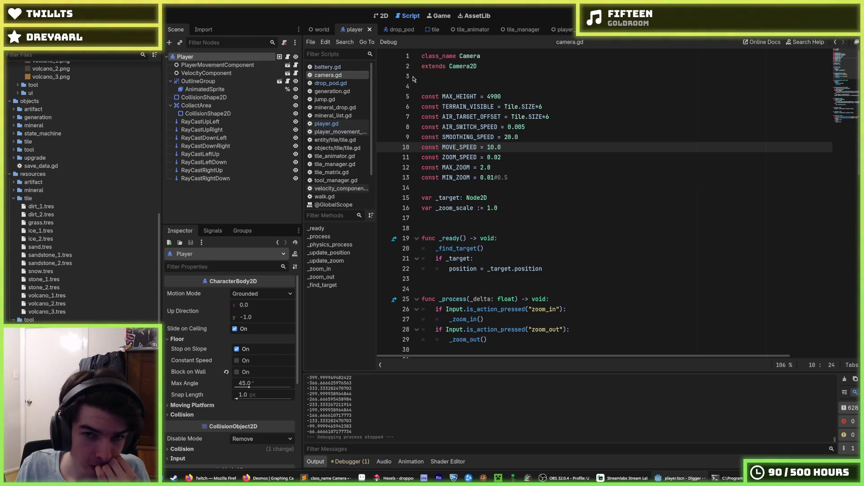
click(412, 31)
scroll(562, 133, up, 6)
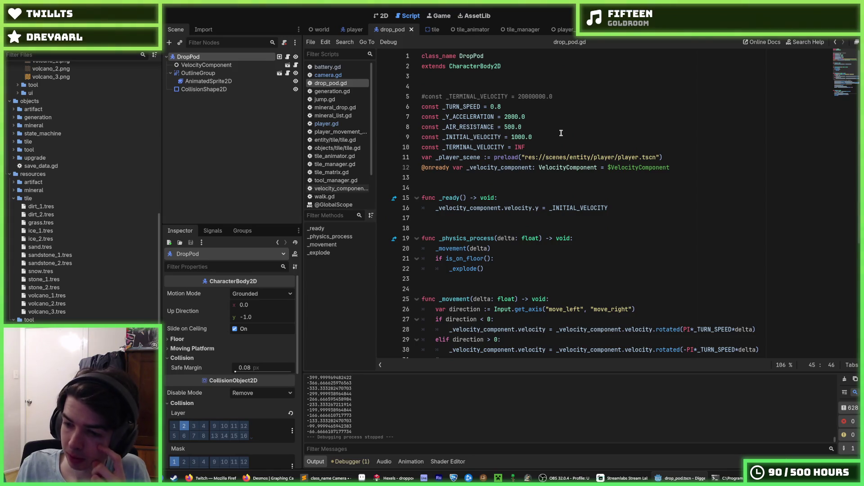
click(553, 96)
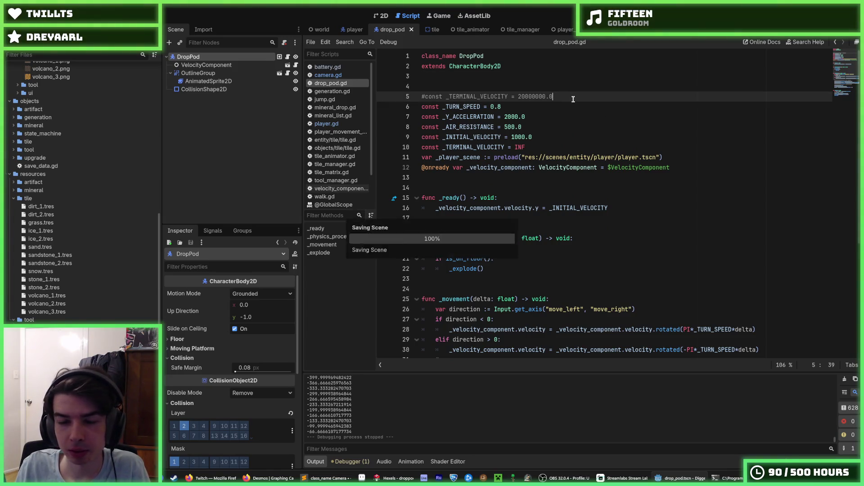
drag(553, 96, 553, 87)
key(BackSpace)
key(Down)
key(End)
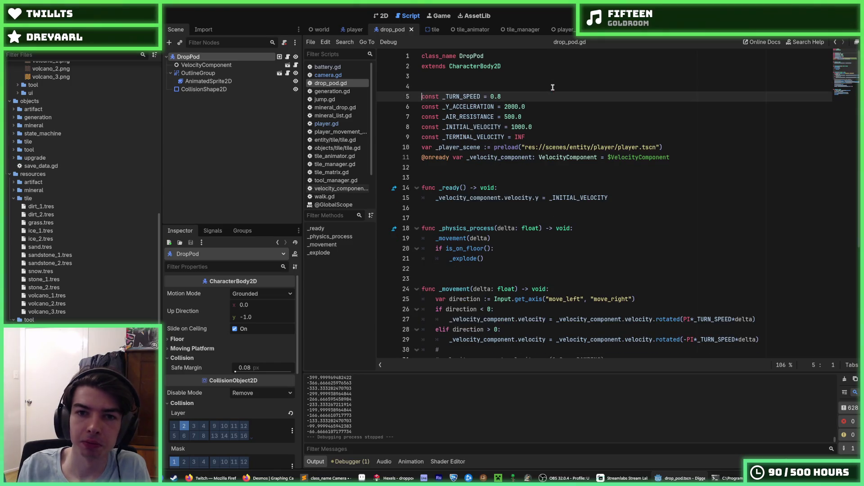
click(552, 107)
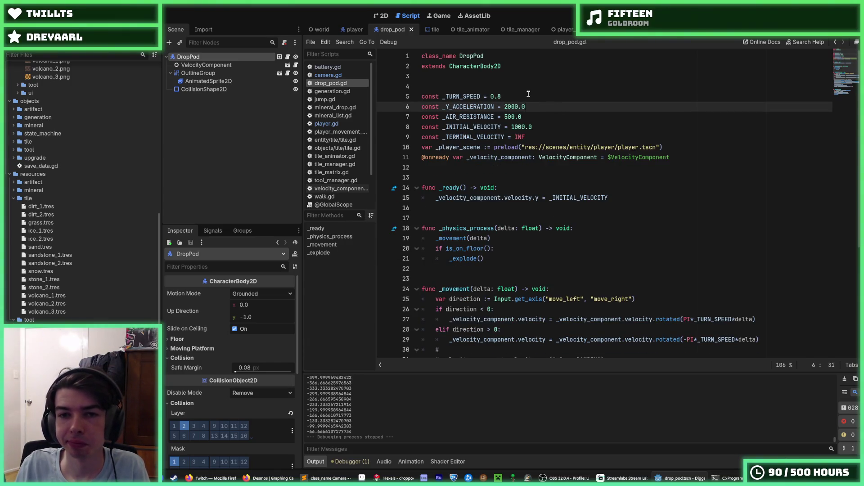
click(546, 116)
key(F5)
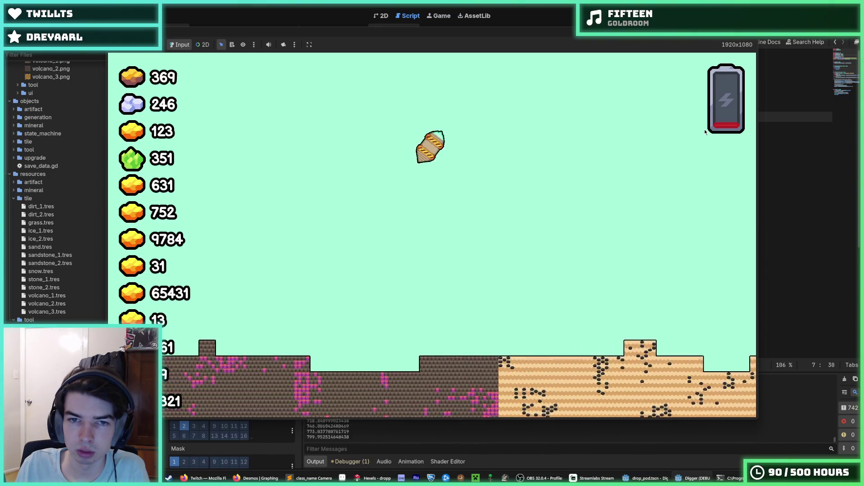
key(F8)
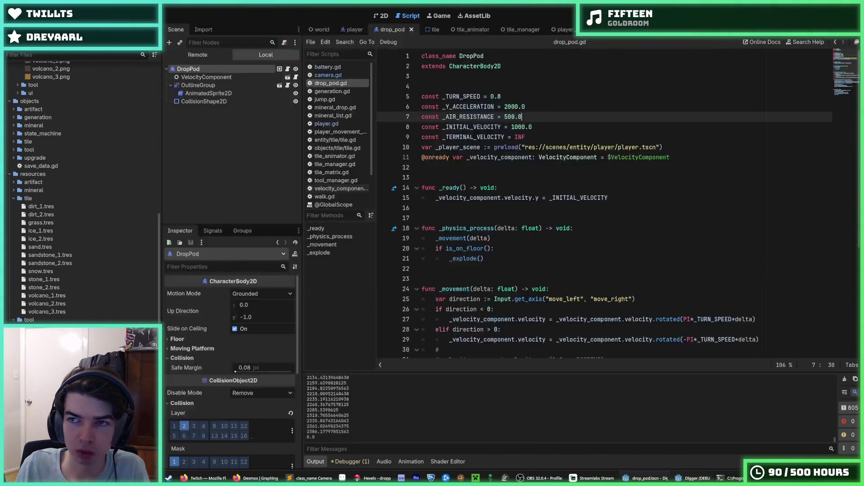
key(F5)
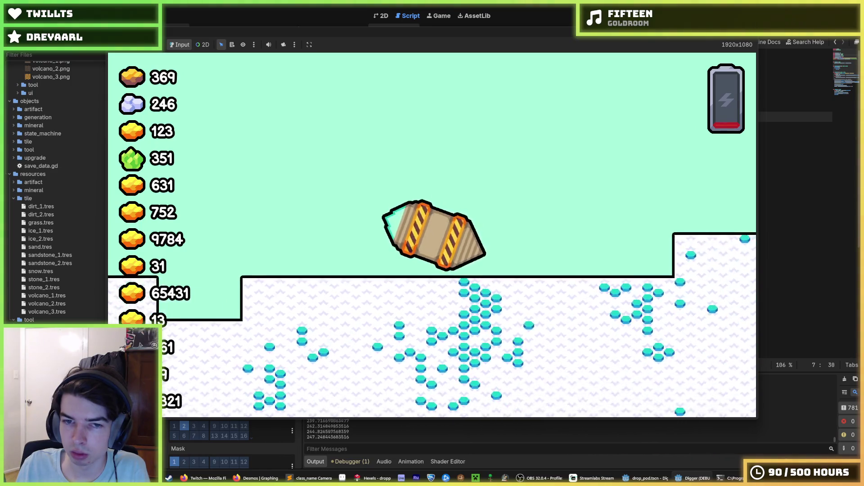
key(F5)
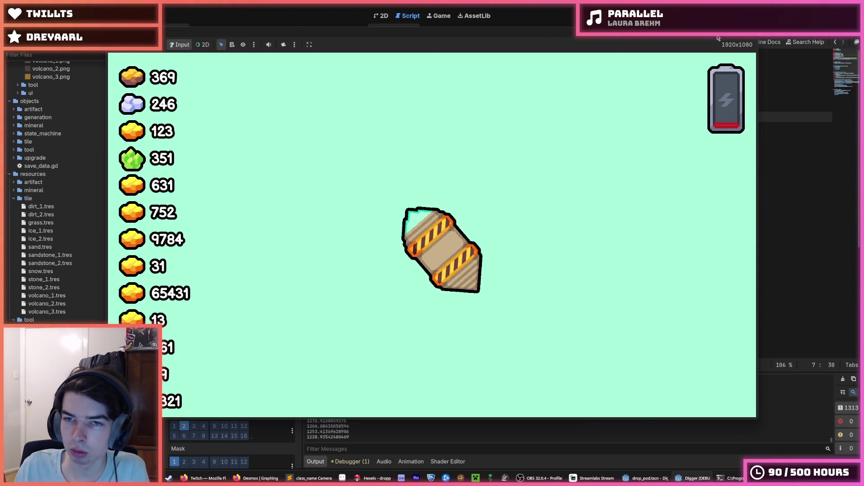
key(F5)
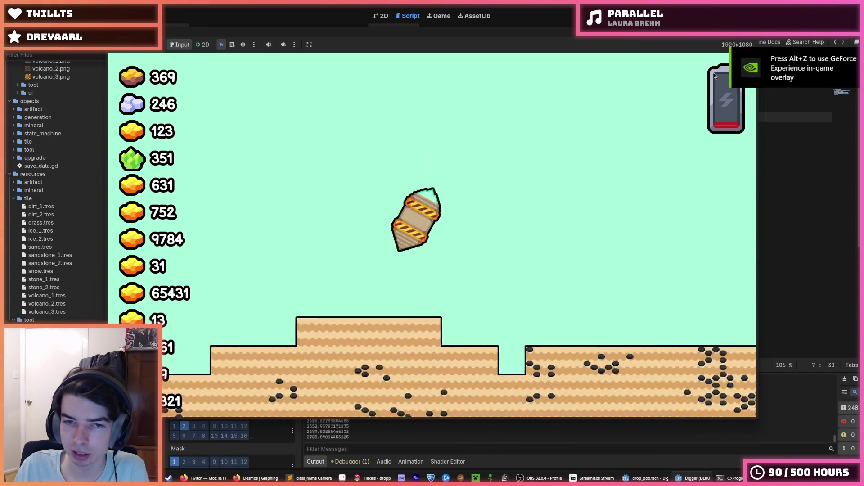
key(F8)
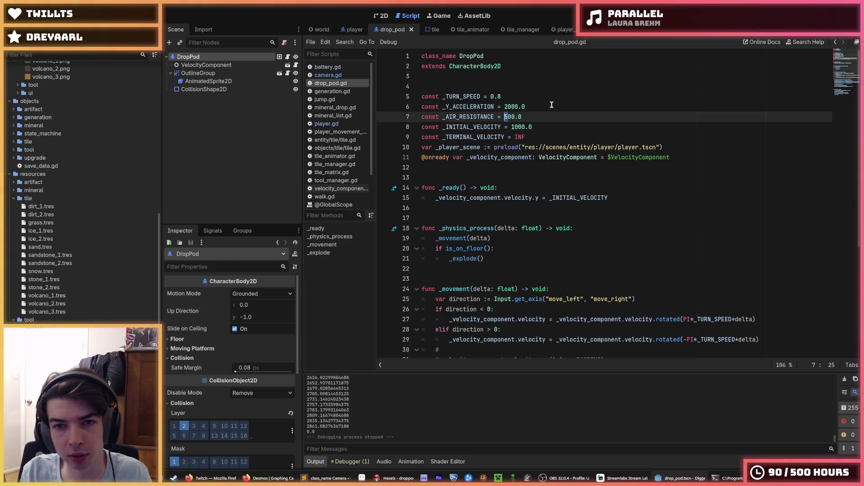
Test the pod drop, then change _AIR_RESISTANCE to 400.0.
key(F5)
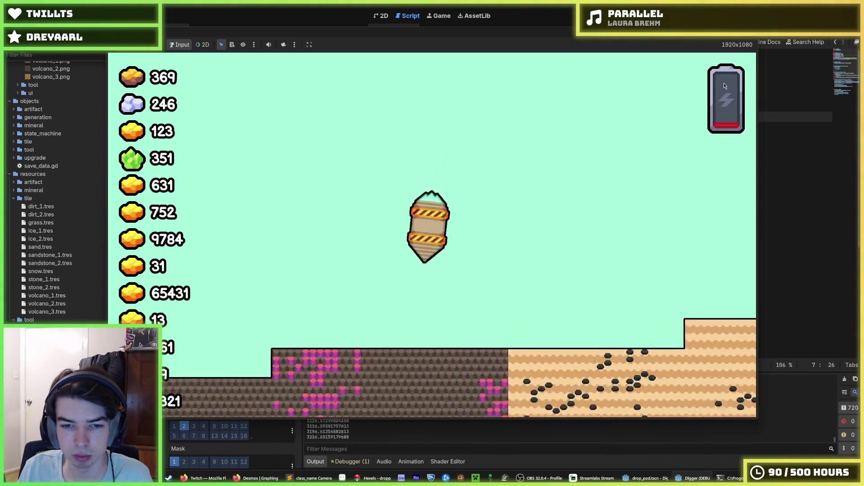
key(F8)
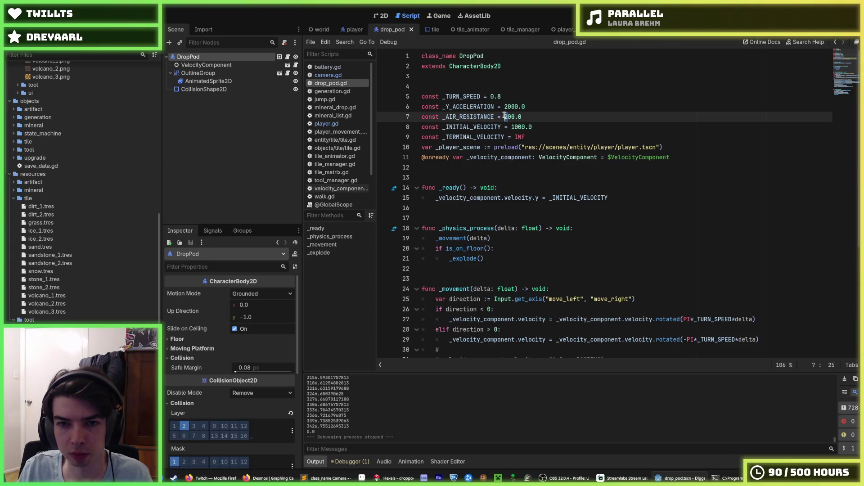
text(4)
click(541, 118)
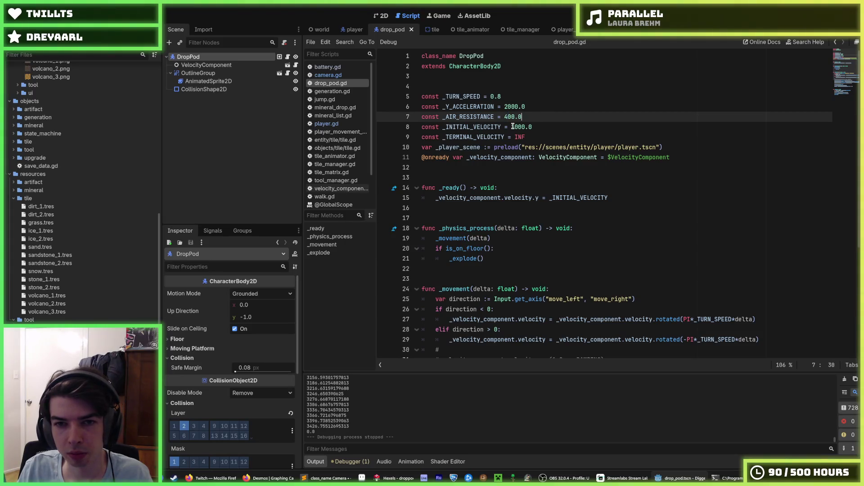
click(514, 127)
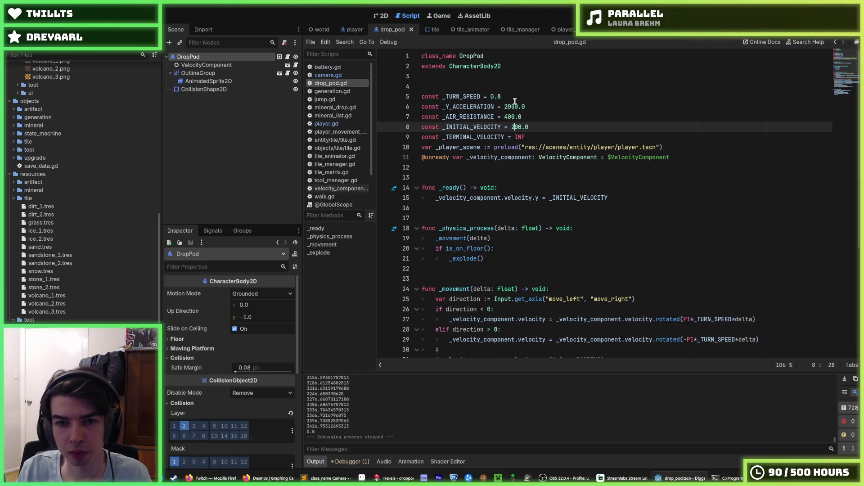
Try faster _INITIAL_VELOCITY values of 2000.0 and 1200.0 with test runs.
key(F5)
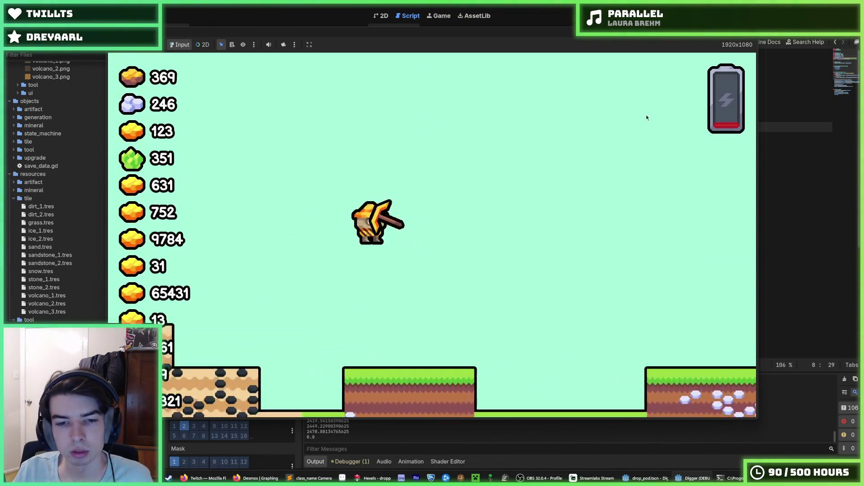
click(747, 31)
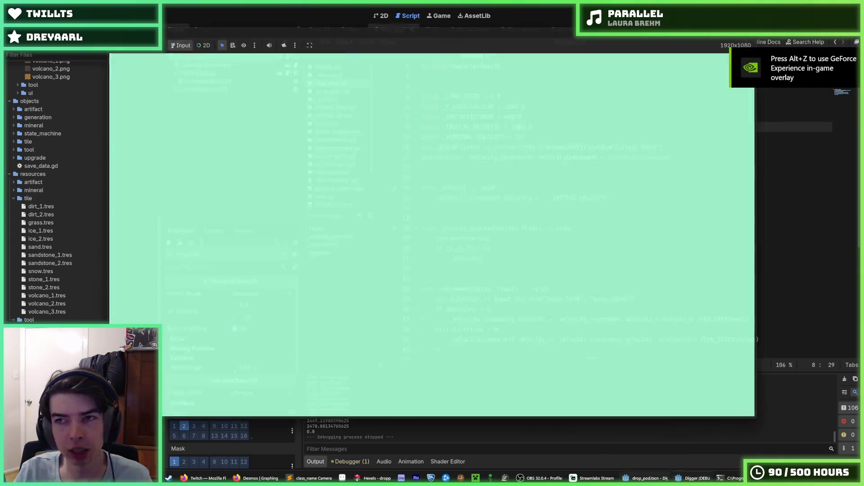
key(F5)
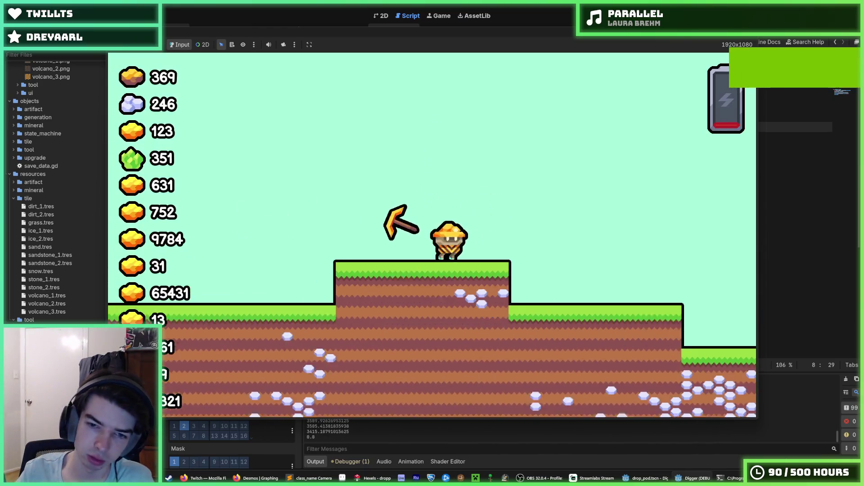
key(F5)
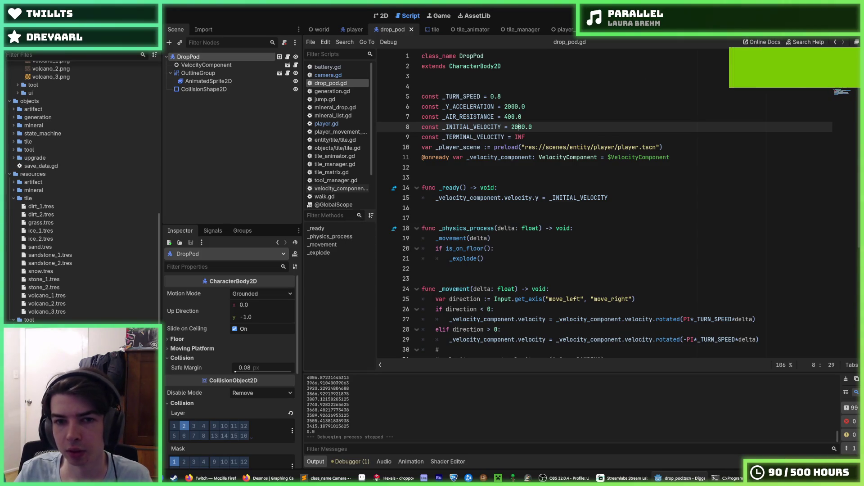
Set _INITIAL_VELOCITY back to 1000.0, save, and rerun to check the landing.
click(509, 107)
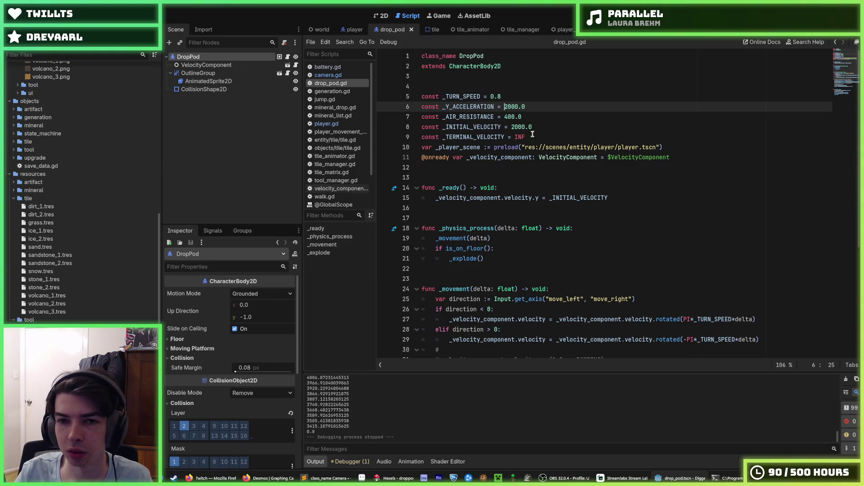
click(517, 127)
key(ctrl+s)
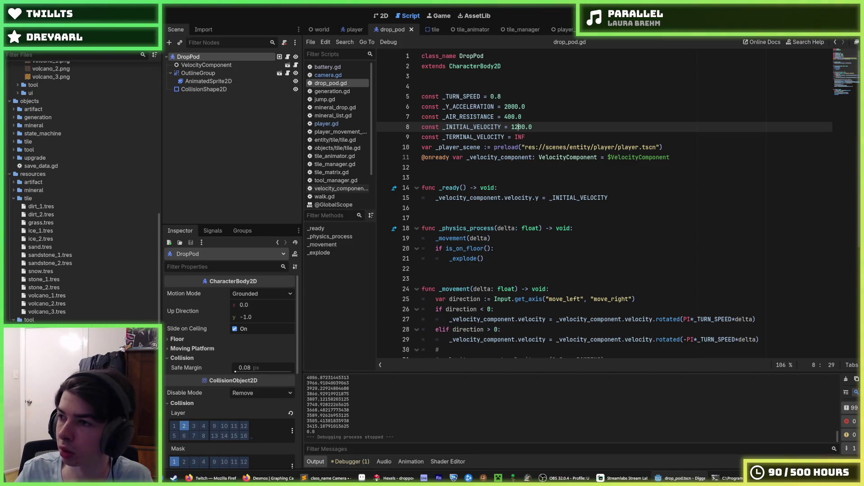
key(F5)
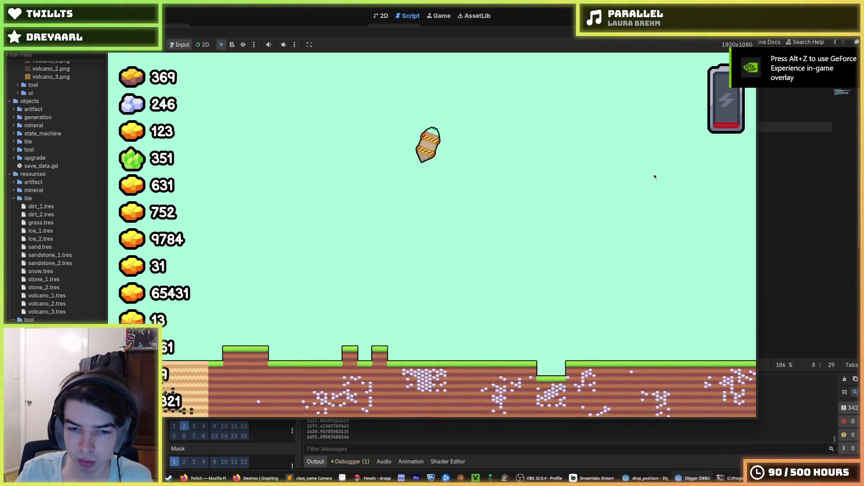
key(Escape)
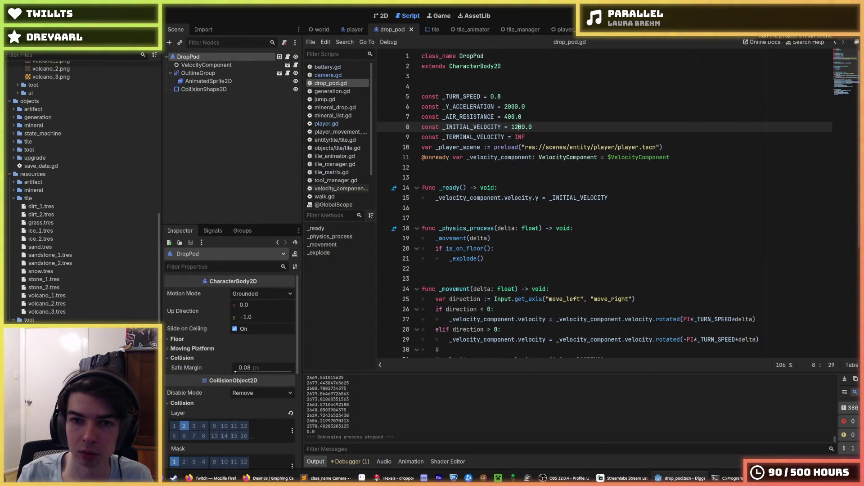
key(F5)
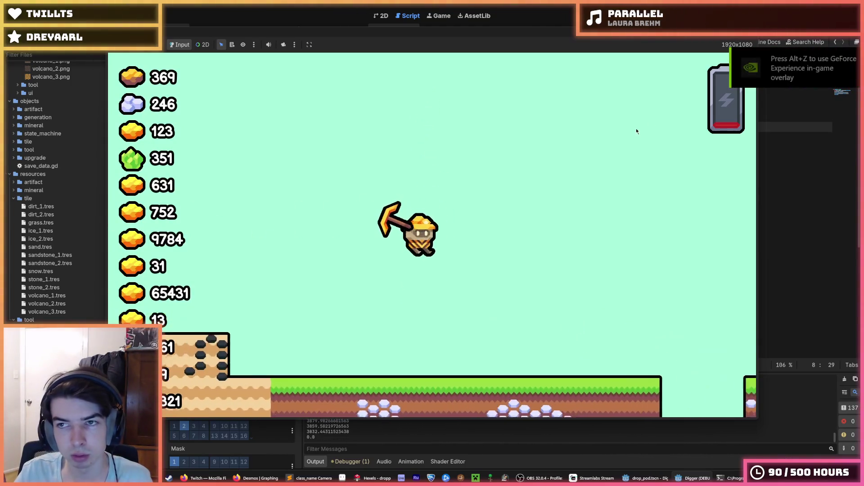
key(F8)
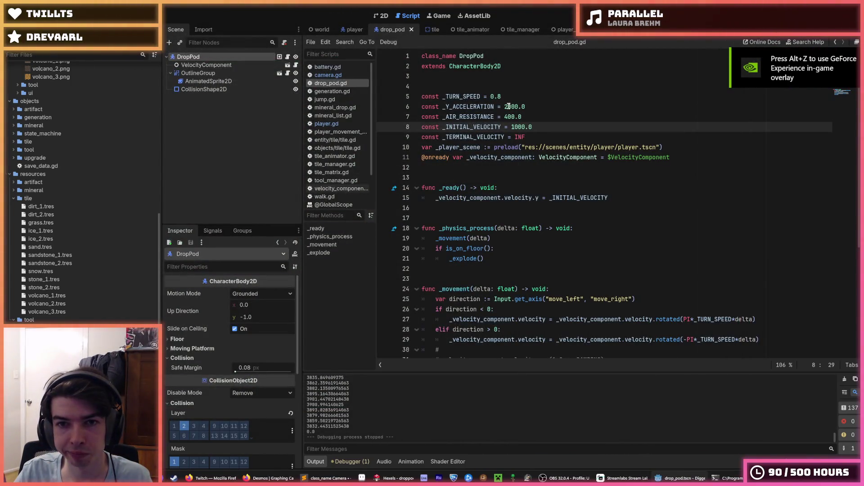
click(507, 106)
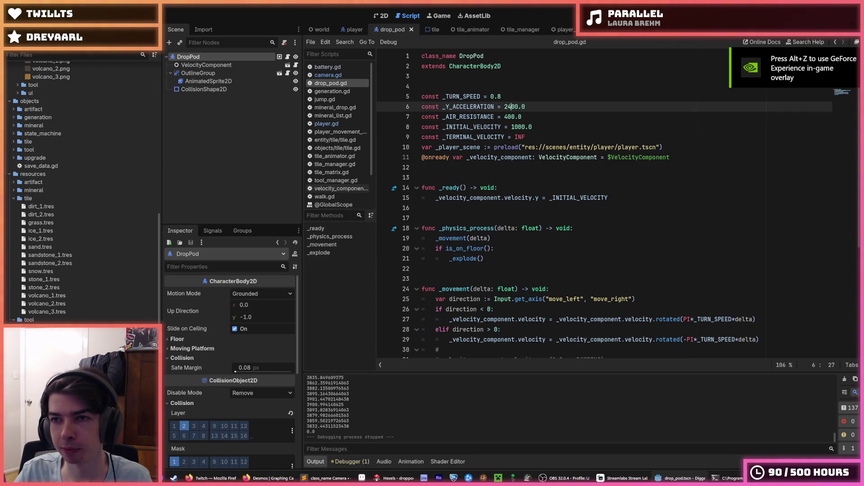
Test the drop again, then change _Y_ACCELERATION to 3000.0 and save drop_pod.gd.
key(F5)
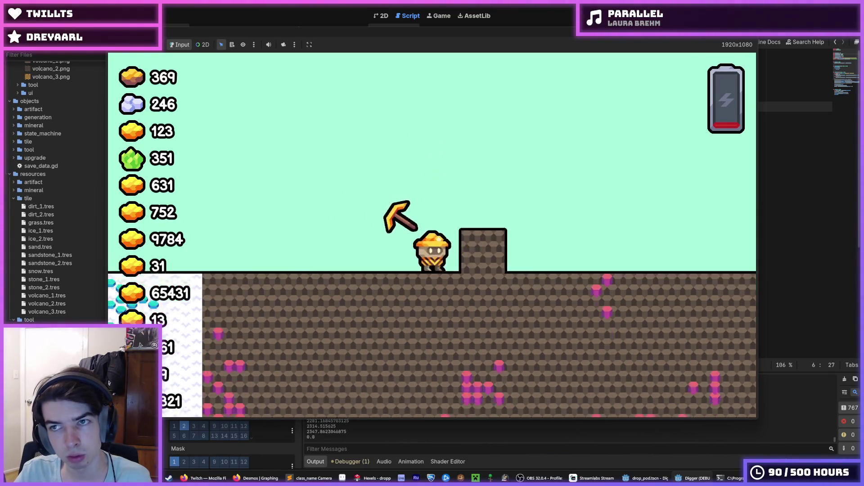
key(F8)
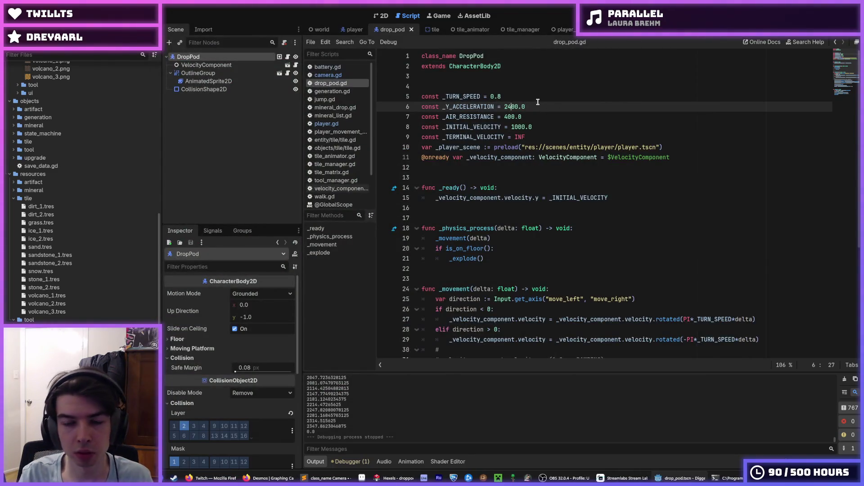
key(BackSpace)
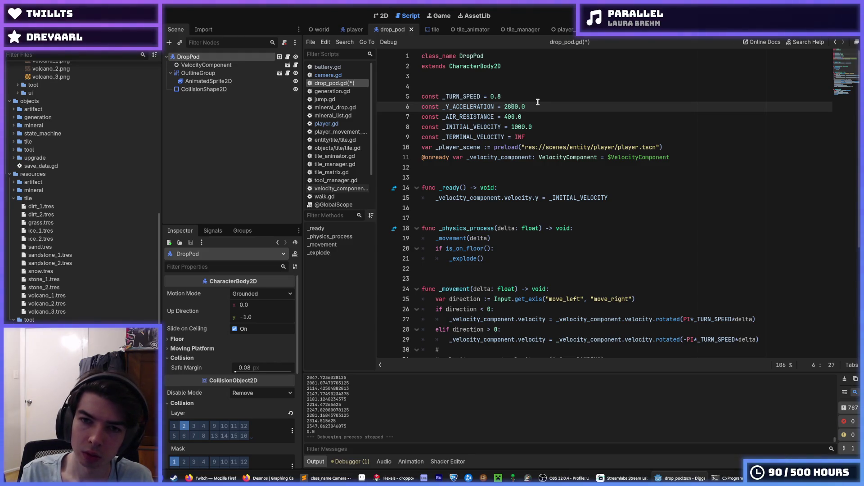
key(ctrl+s)
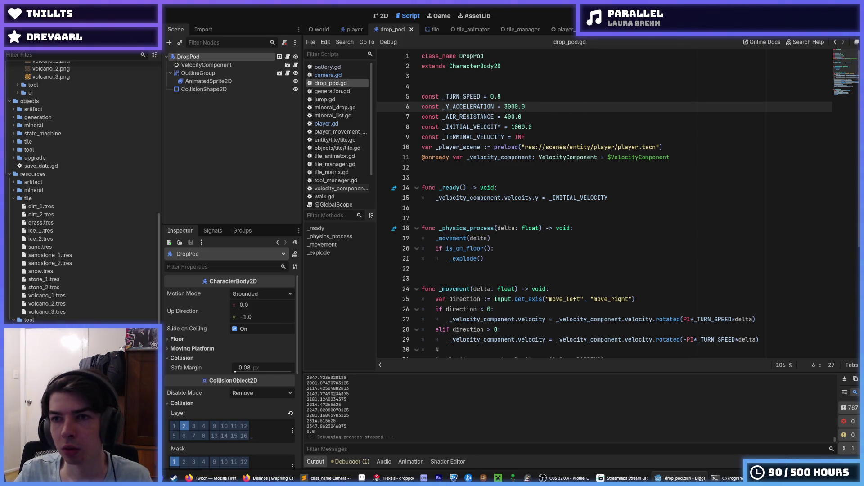
key(F5)
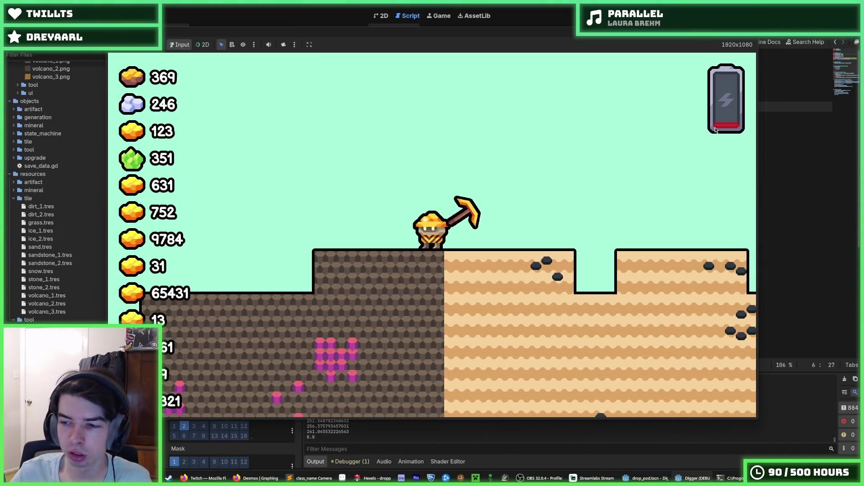
key(F5)
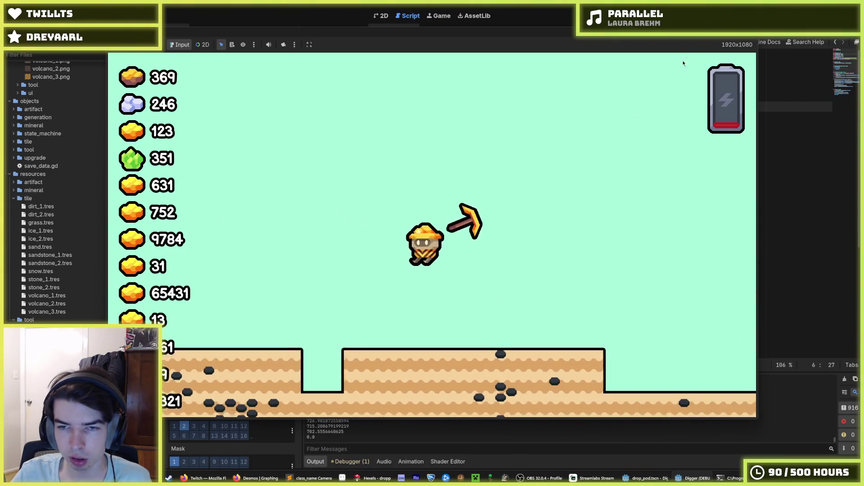
key(F5)
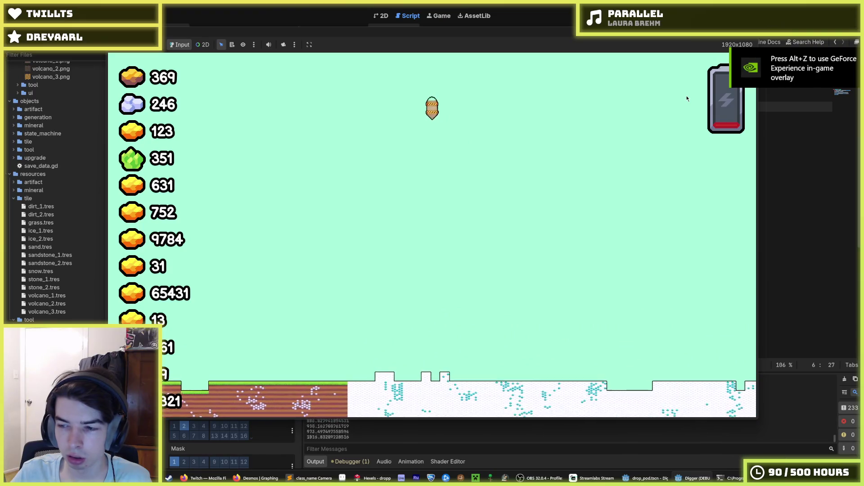
key(d)
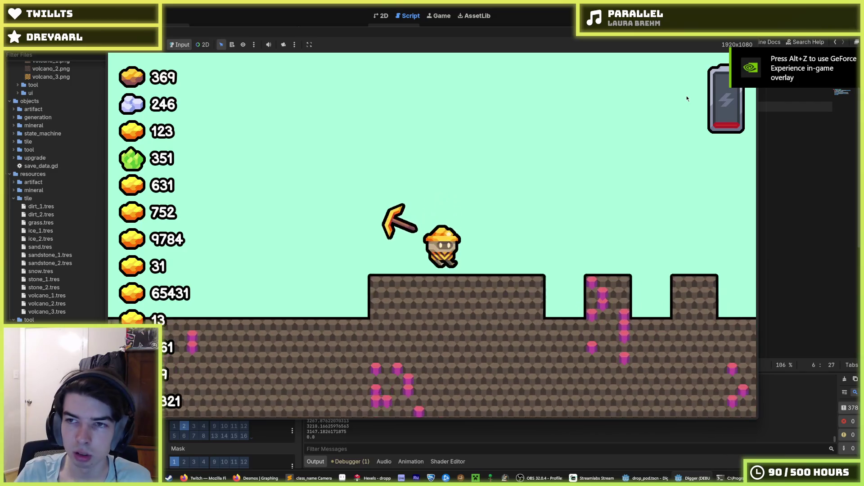
key(F8)
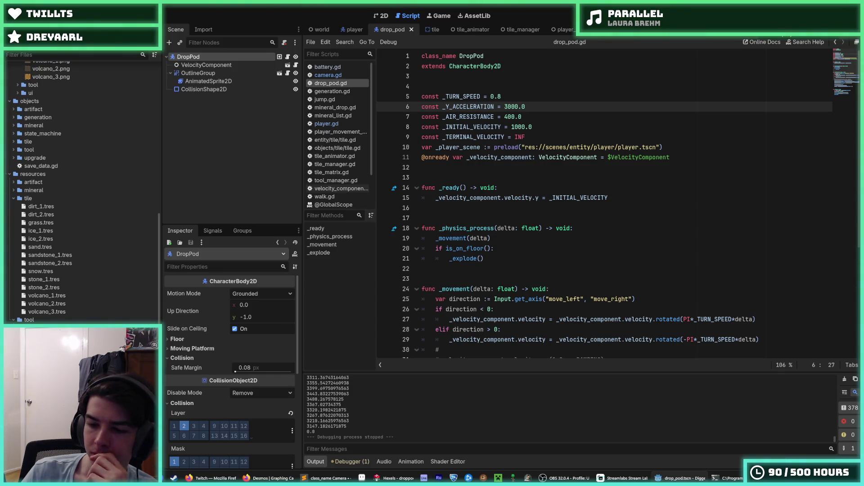
key(F5)
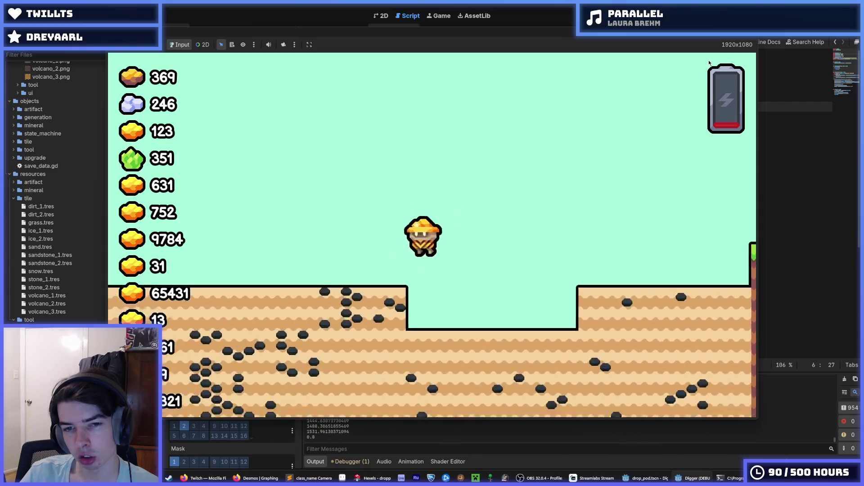
key(F8)
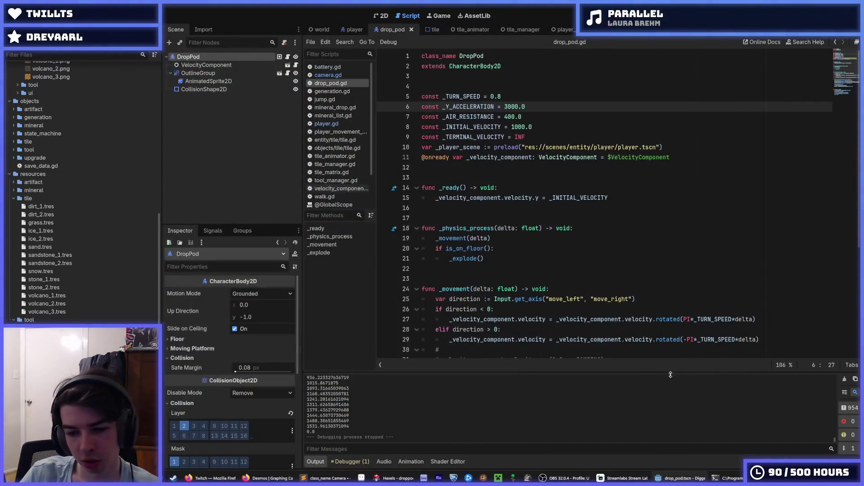
click(390, 477)
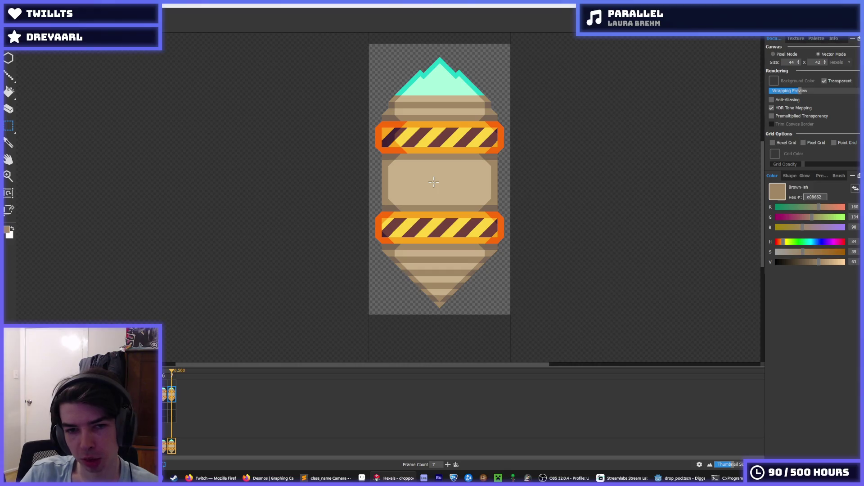
scroll(427, 179, up, 2)
drag(485, 147, 585, 156)
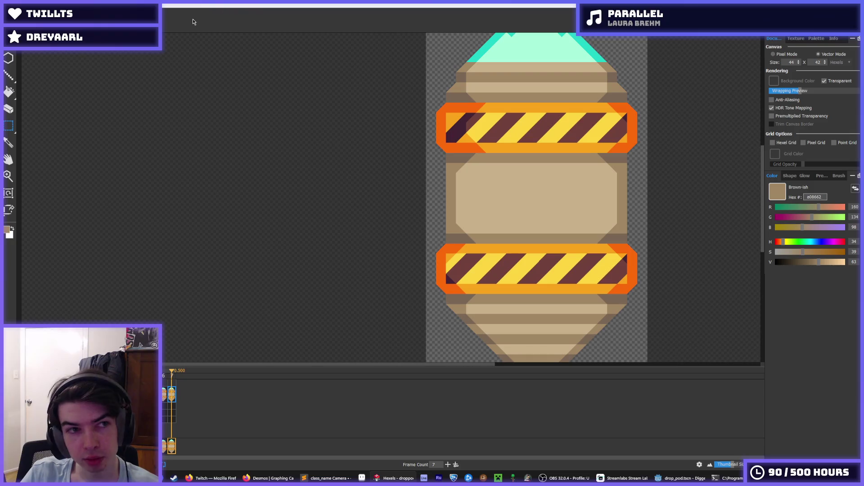
click(51, 45)
click(67, 58)
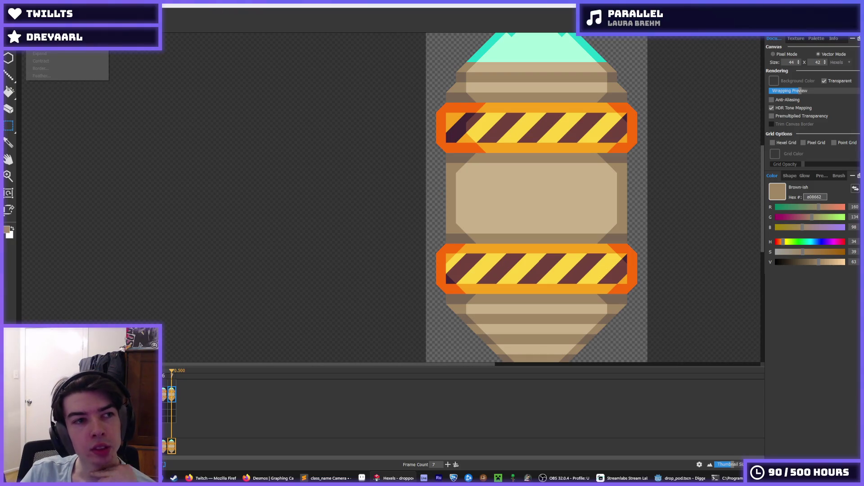
click(20, 45)
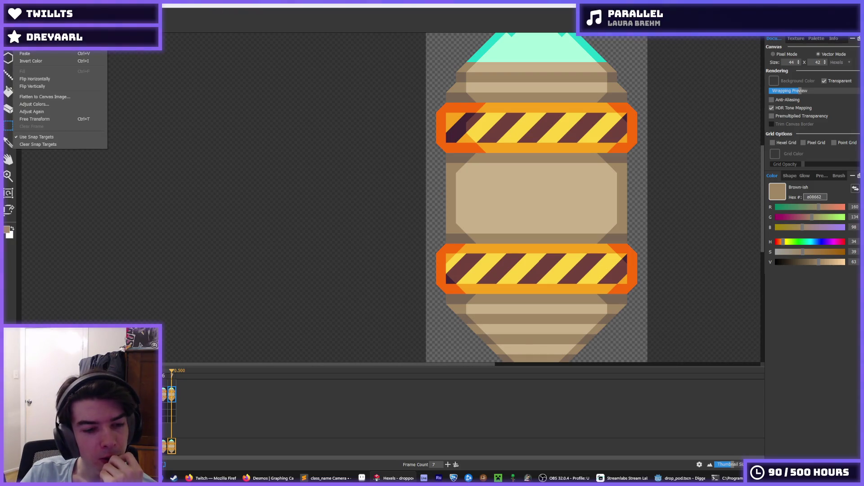
click(20, 45)
click(21, 45)
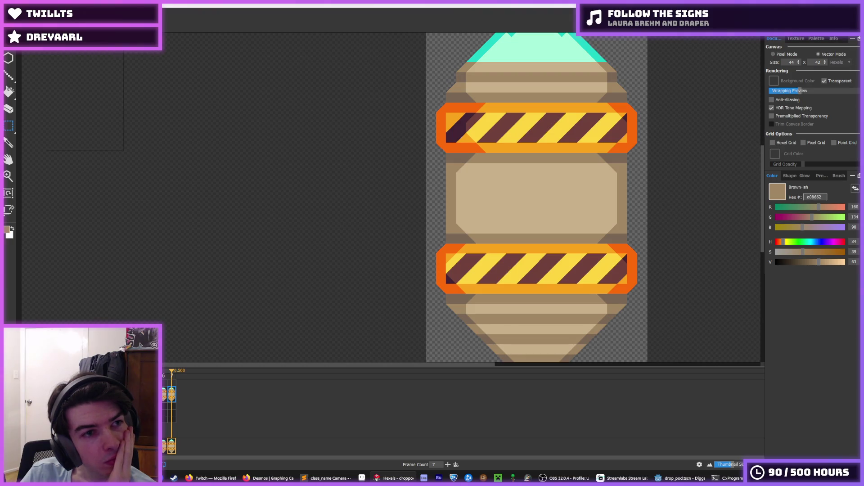
key(Escape)
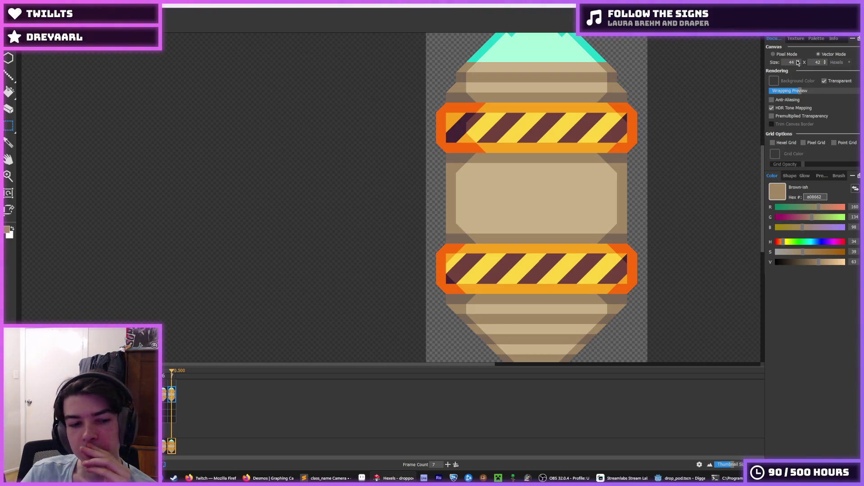
Step the canvas width up to 60 hexels, returning an accidental height increase to 42.
key(Escape)
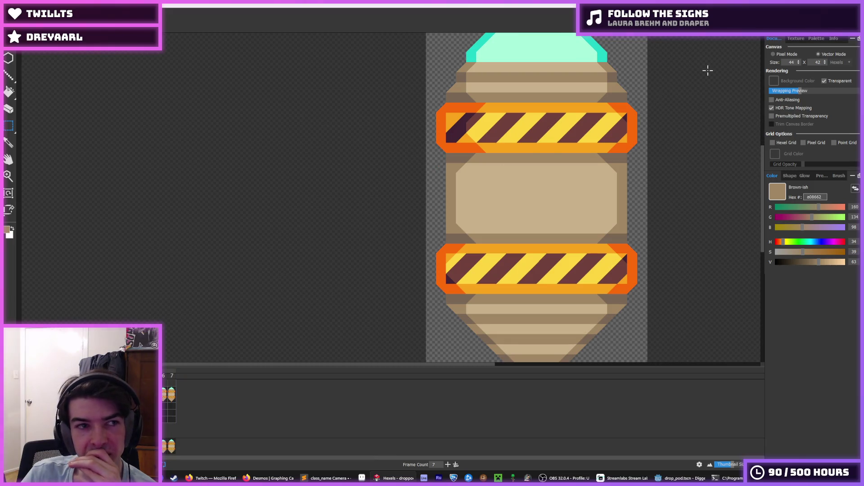
click(800, 62)
click(799, 62)
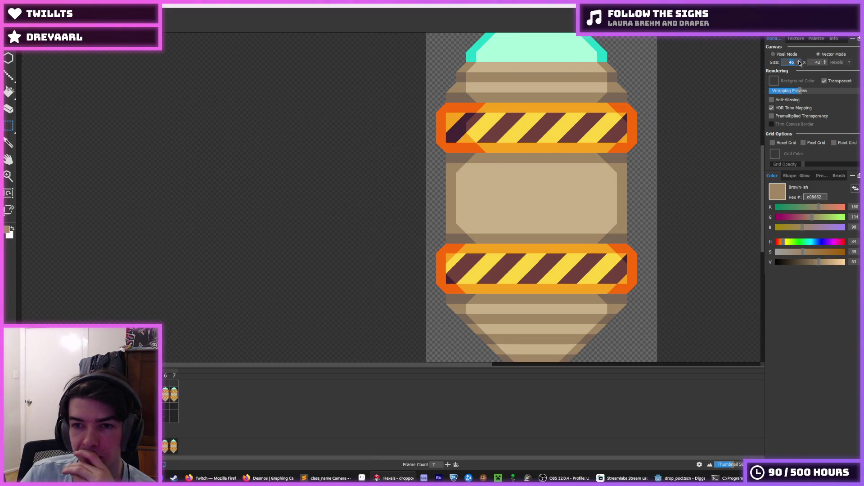
click(799, 61)
click(799, 61)
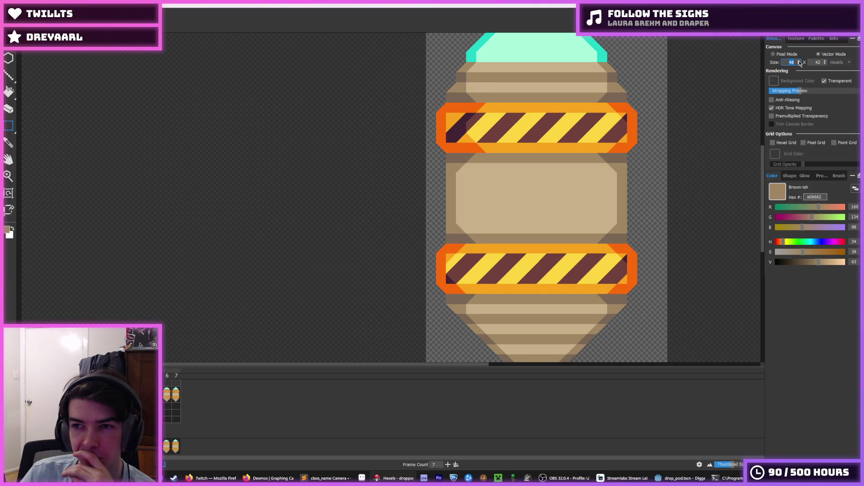
click(799, 62)
click(799, 61)
click(799, 62)
click(799, 61)
click(826, 61)
click(826, 62)
click(825, 62)
mouse_move(602, 203)
mouse_down()
mouse_move(498, 139)
mouse_move(507, 71)
mouse_up()
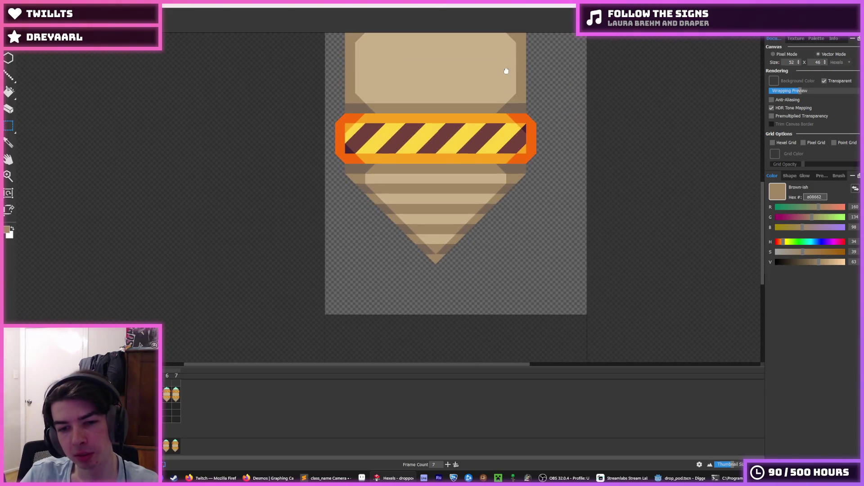
click(825, 63)
click(826, 63)
click(826, 63)
click(825, 64)
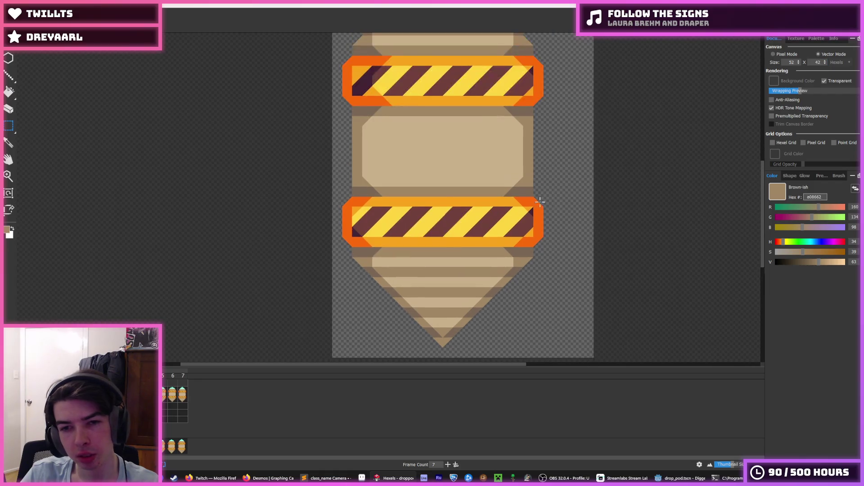
scroll(531, 201, up, 1)
click(800, 60)
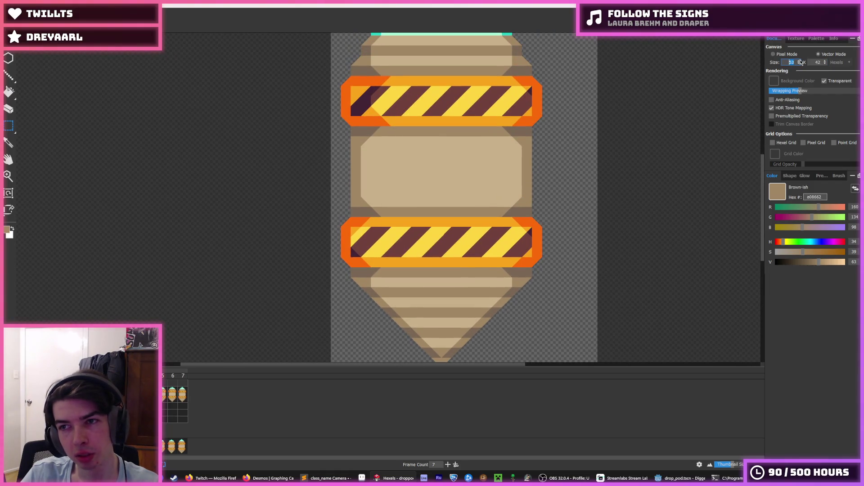
click(800, 61)
click(800, 61)
click(800, 60)
click(800, 60)
click(800, 61)
click(800, 61)
click(800, 61)
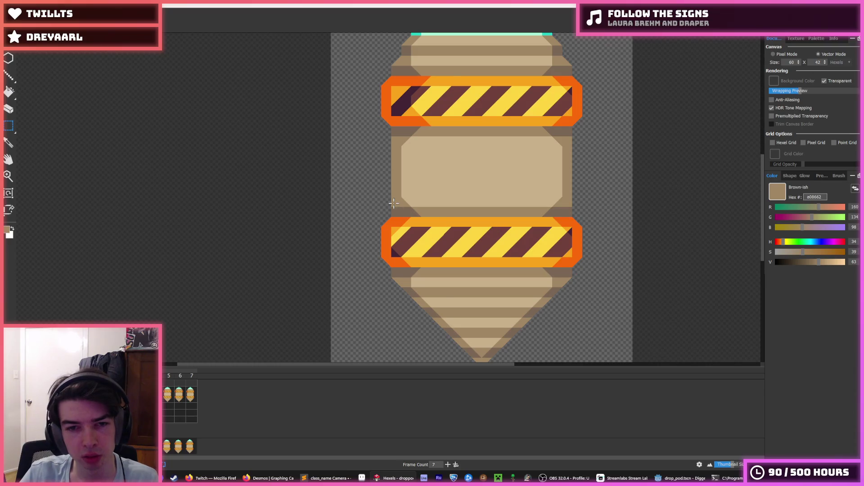
Paint the wedge's dark brown outline left from the crate and down its side.
scroll(388, 183, up, 1)
key(i)
key(b)
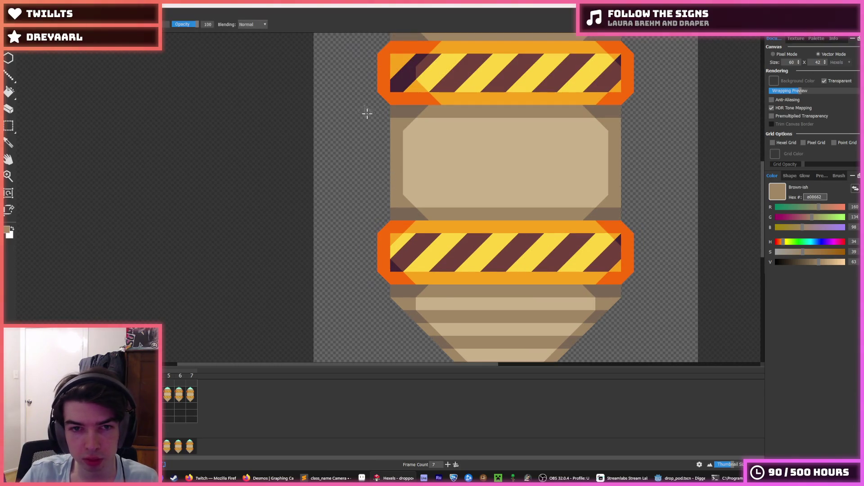
drag(386, 111, 322, 110)
alt+click(391, 110)
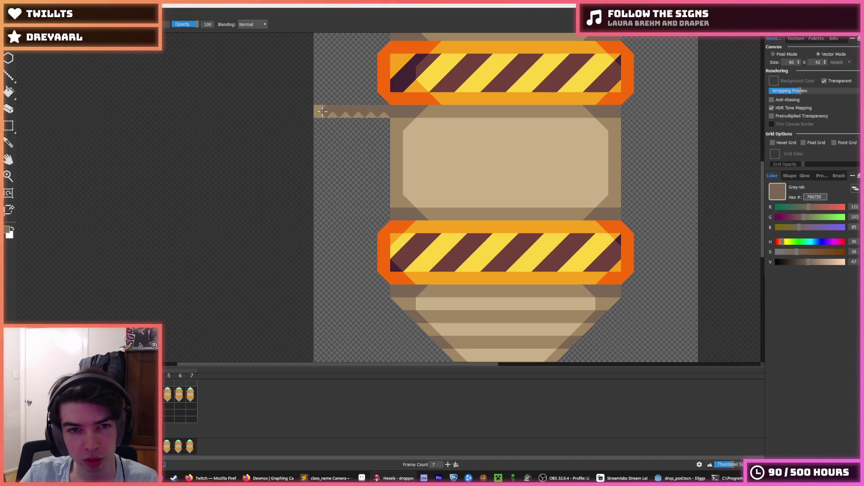
mouse_move(386, 114)
mouse_down()
mouse_move(329, 114)
mouse_move(382, 173)
mouse_up()
key(g)
alt+click(390, 167)
click(374, 143)
key(ctrl+z)
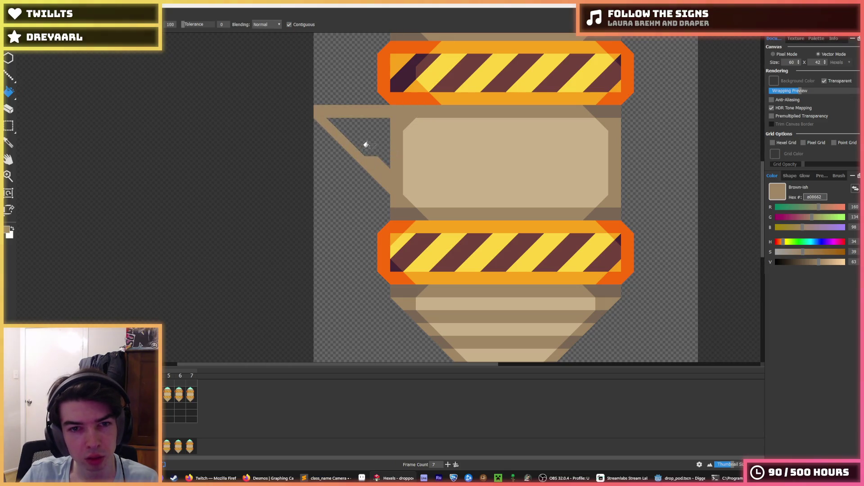
Fill the triangle left of the crate with tan.
click(362, 145)
alt+click(411, 135)
scroll(412, 133, down, 5)
scroll(414, 130, up, 5)
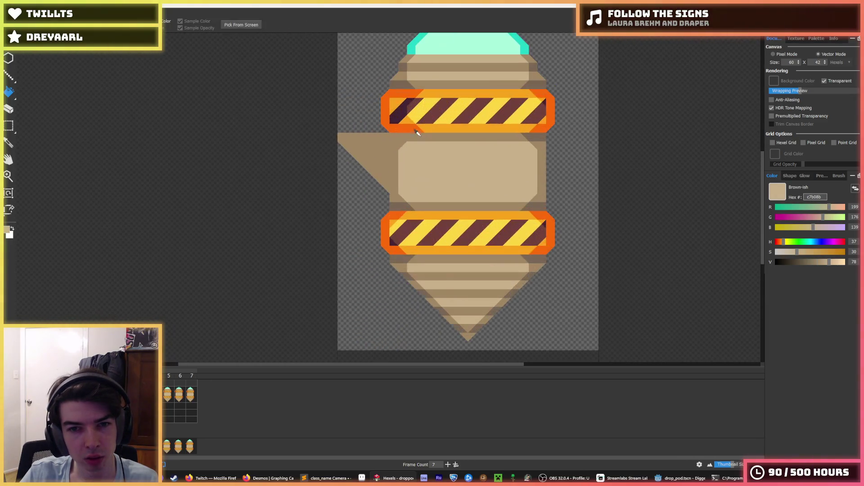
mouse_move(356, 145)
mouse_down()
mouse_move(387, 180)
mouse_move(392, 148)
mouse_up()
scroll(364, 146, down, 5)
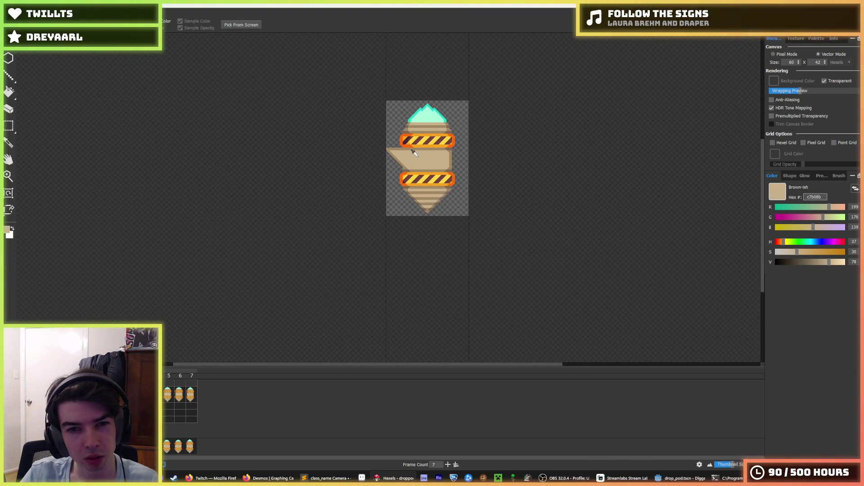
scroll(418, 128, up, 6)
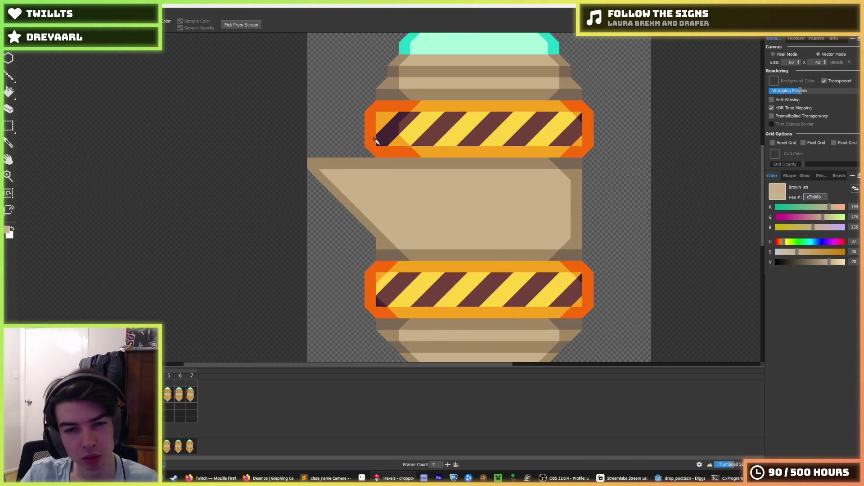
Add the brown diagonal outline edge and cover the dark notch with light tan.
alt+click(355, 162)
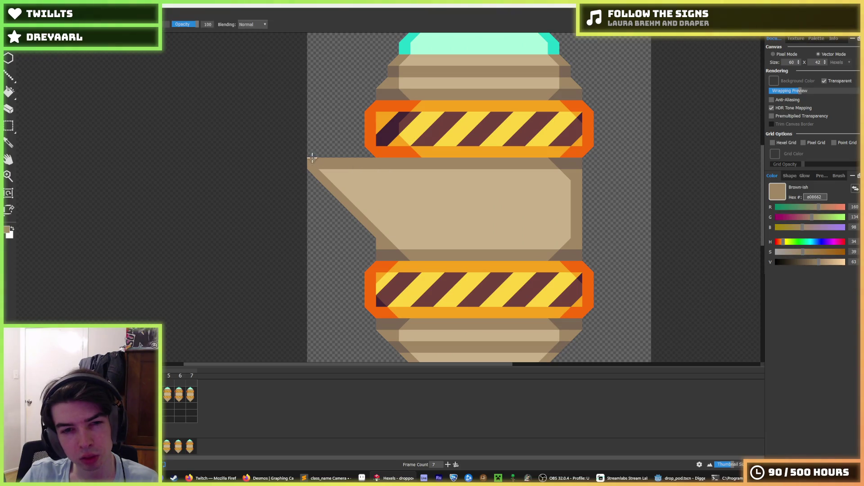
mouse_move(324, 123)
mouse_down()
mouse_move(366, 158)
mouse_move(323, 113)
mouse_move(312, 151)
mouse_move(315, 122)
mouse_up()
key(ctrl+z)
alt+click(333, 169)
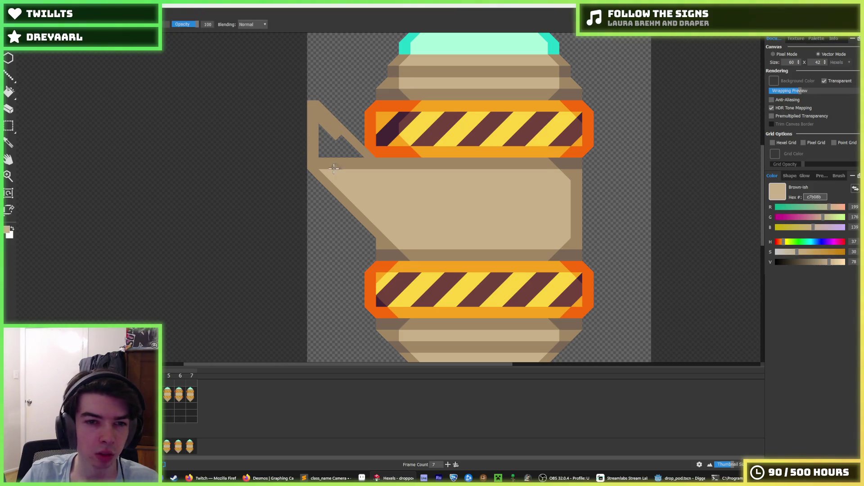
key(f)
click(344, 153)
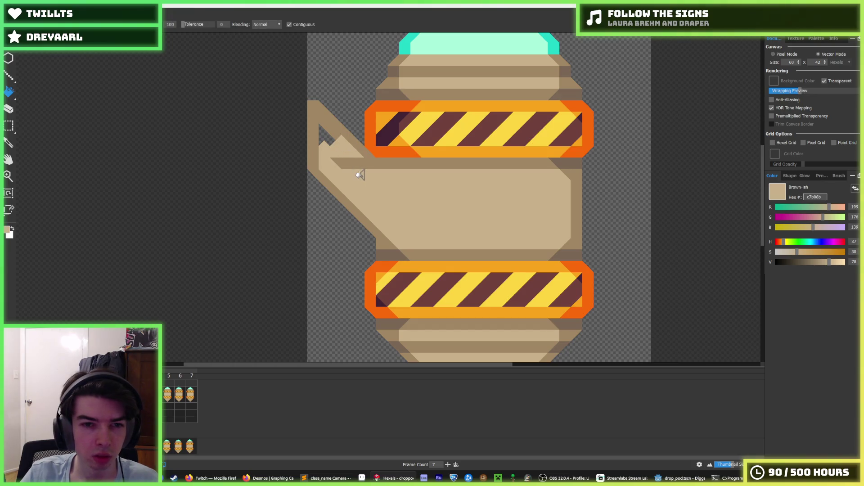
key(b)
mouse_move(320, 123)
mouse_down()
mouse_move(324, 148)
mouse_move(360, 164)
mouse_up()
scroll(392, 154, down, 5)
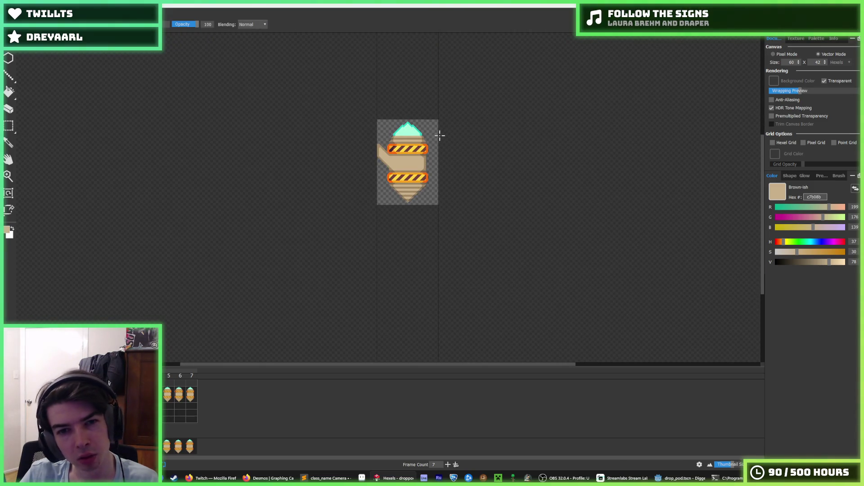
key(i)
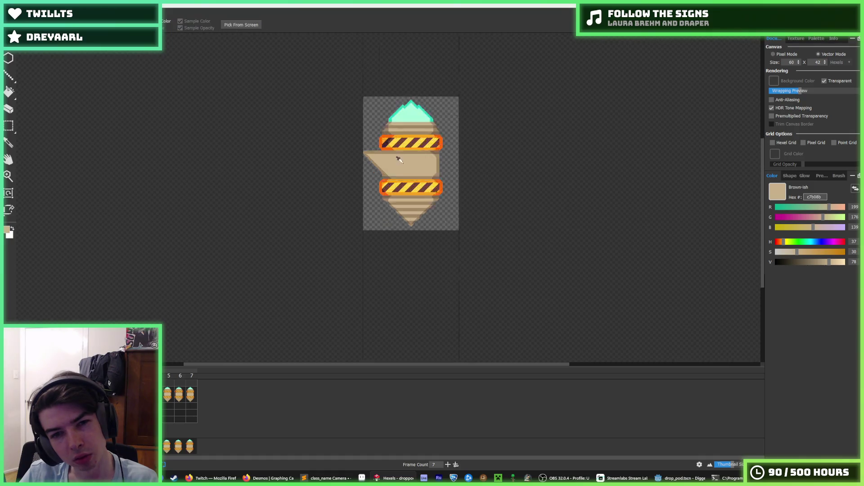
scroll(361, 154, up, 6)
click(332, 104)
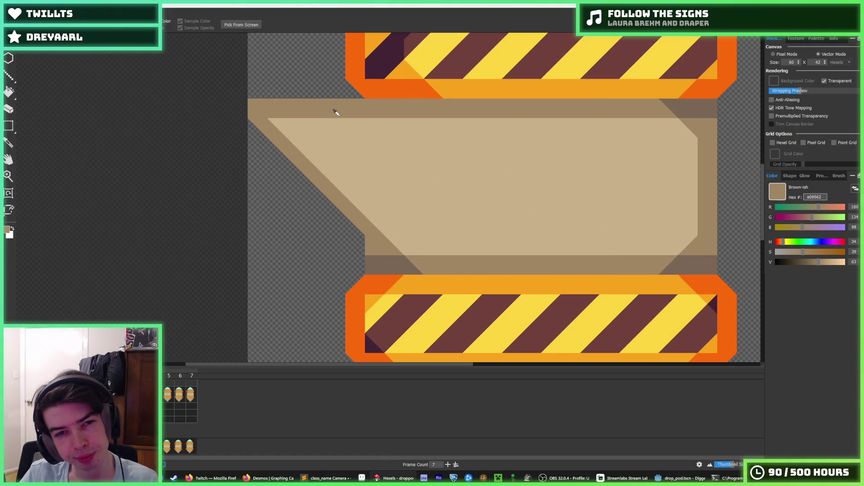
Extend the brown outline along the wedge's lower-left edge and widen the canvas to 68 hexels.
key(b)
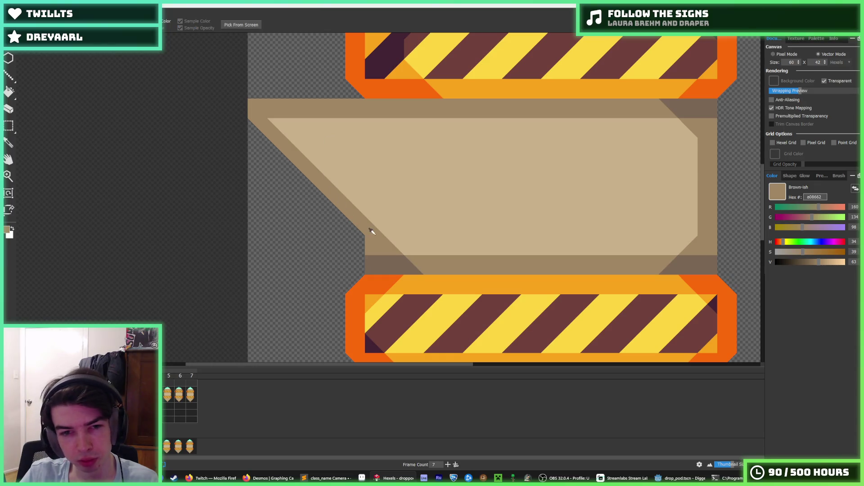
mouse_move(251, 127)
mouse_down()
mouse_move(342, 230)
mouse_move(288, 172)
mouse_move(345, 221)
mouse_up()
click(797, 62)
click(798, 61)
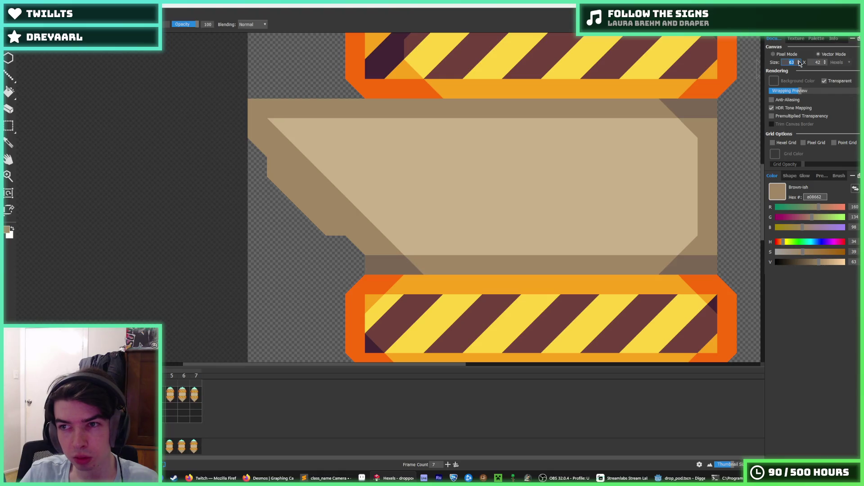
key(i)
scroll(679, 199, down, 5)
scroll(679, 199, up, 3)
key(b)
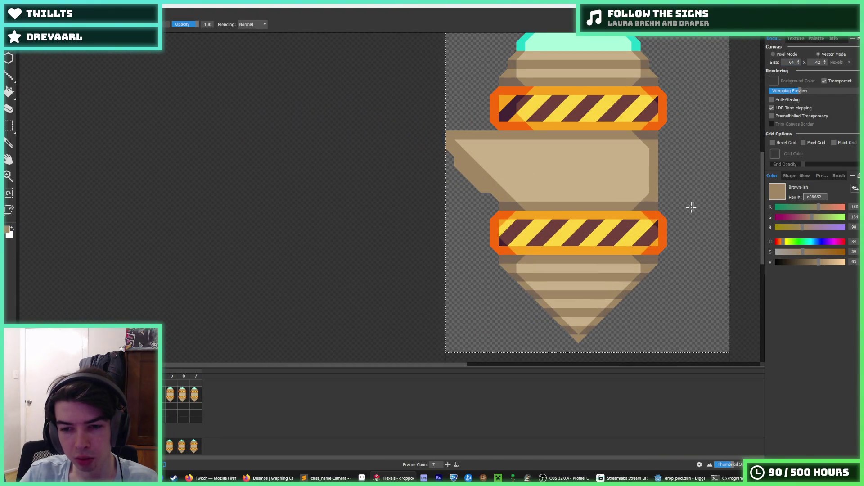
scroll(689, 206, up, 1)
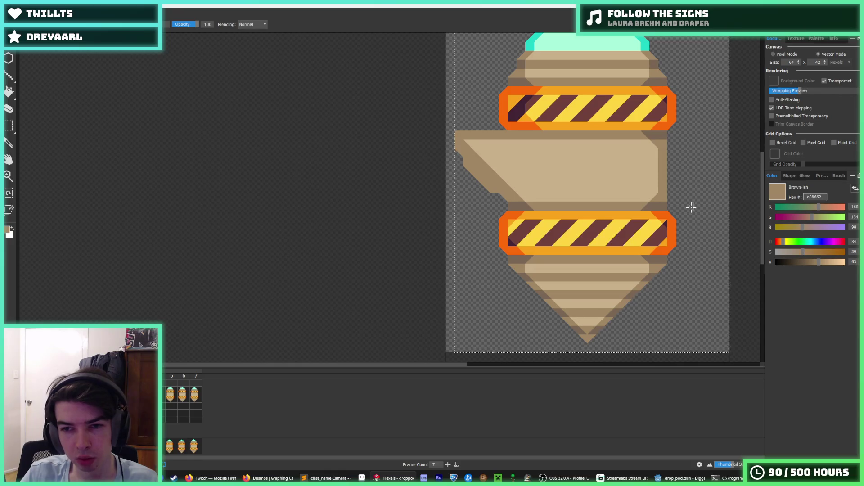
key(ctrl+d)
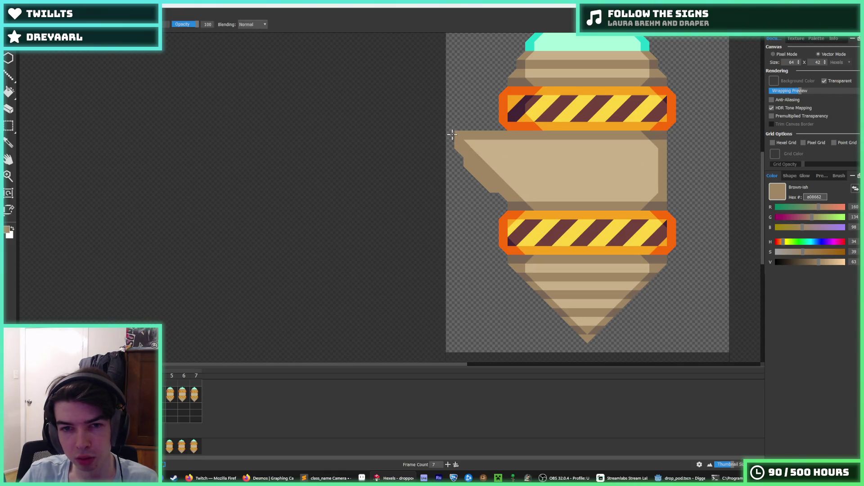
Extend the wedge's light tan along its left diagonal edge.
key(e)
key(i)
scroll(544, 178, down, 3)
scroll(544, 175, up, 5)
click(506, 189)
key(b)
mouse_move(409, 131)
mouse_down()
mouse_move(462, 170)
mouse_move(445, 159)
mouse_move(504, 221)
mouse_up()
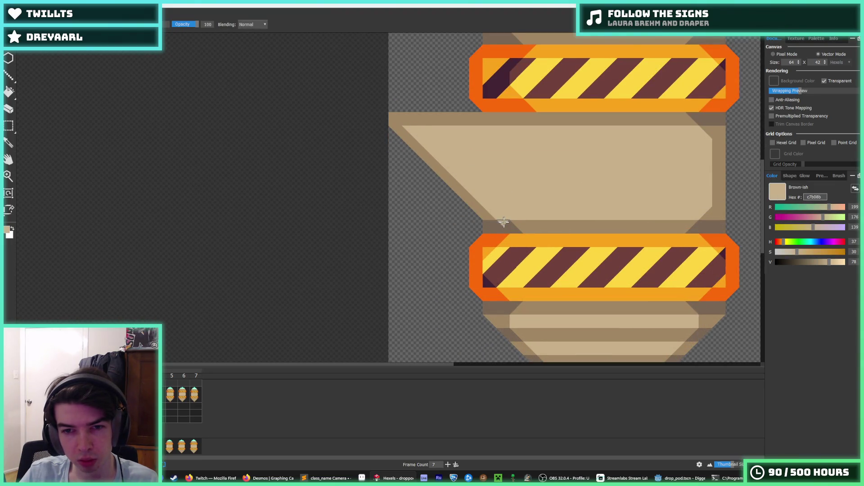
Paint light tan shading along the side fin's diagonal edge.
alt+click(510, 228)
alt+click(506, 226)
scroll(555, 154, down, 5)
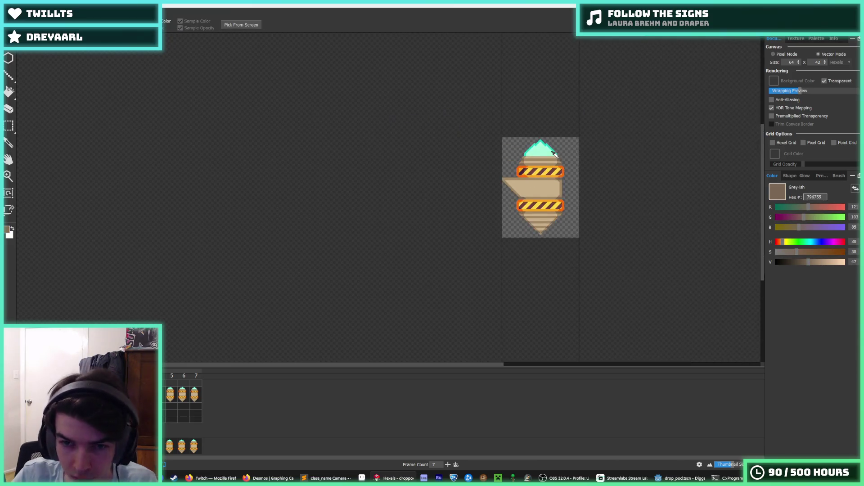
scroll(575, 166, down, 5)
scroll(576, 167, up, 4)
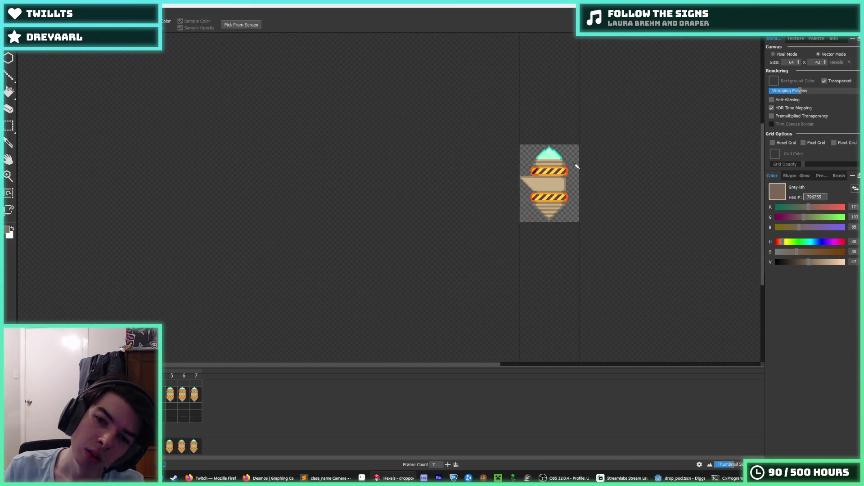
scroll(541, 180, up, 5)
alt+click(429, 231)
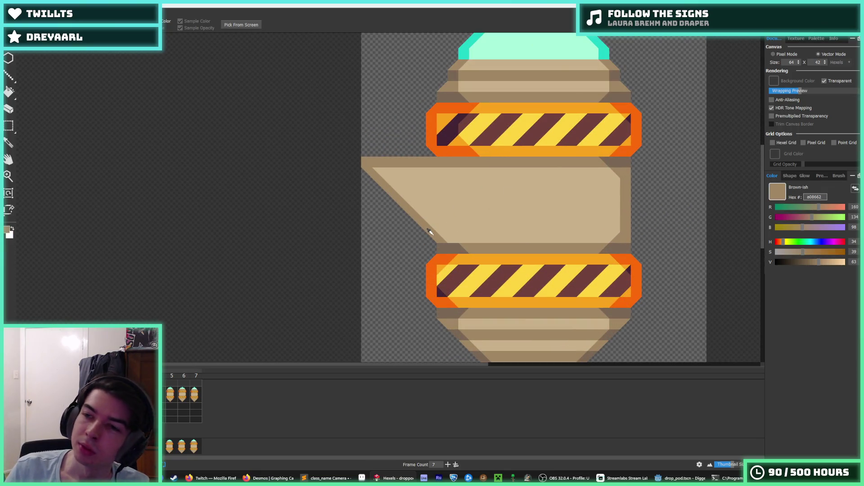
scroll(793, 63, up, 4)
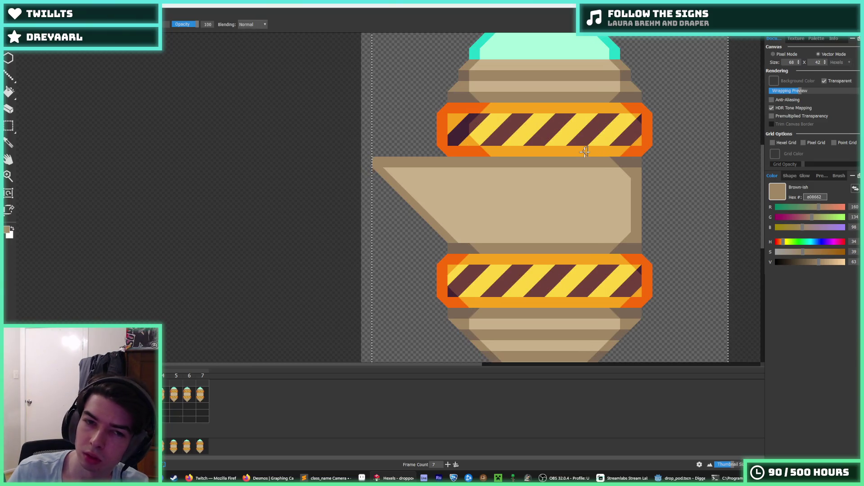
scroll(581, 167, down, 2)
scroll(522, 200, up, 1)
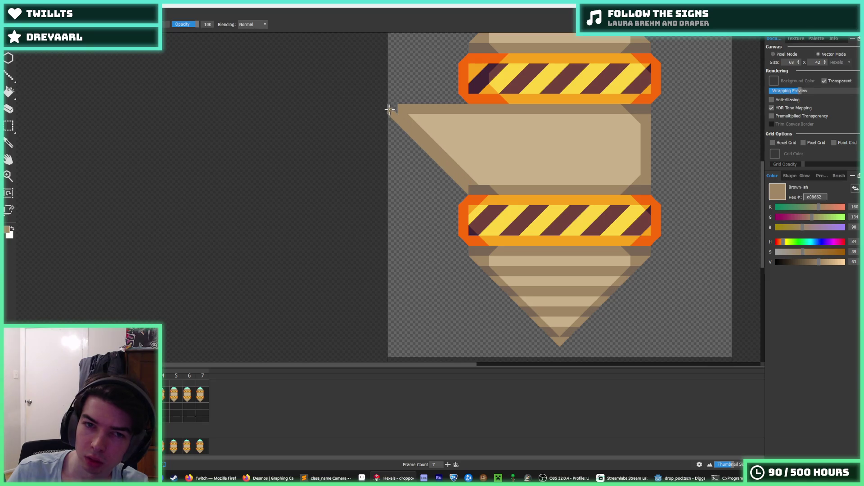
alt+click(435, 119)
drag(402, 114, 466, 180)
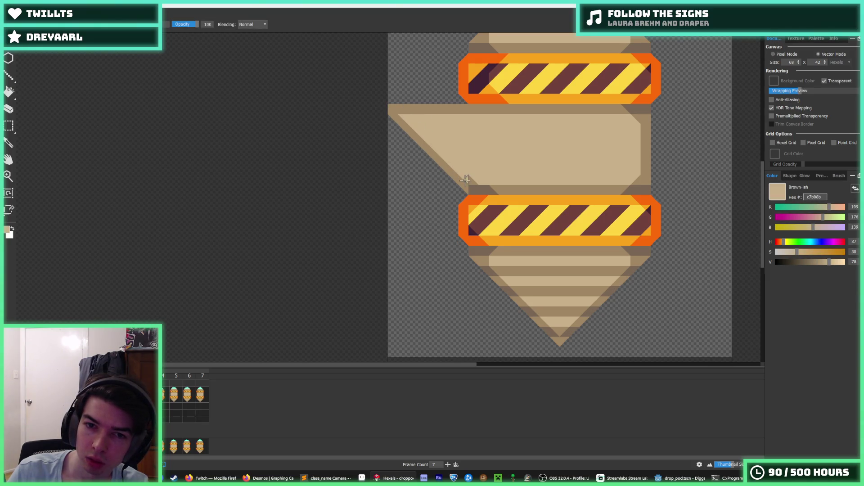
Paint a dark brown zig-zag along the fin's edge.
scroll(471, 183, down, 5)
scroll(423, 118, up, 5)
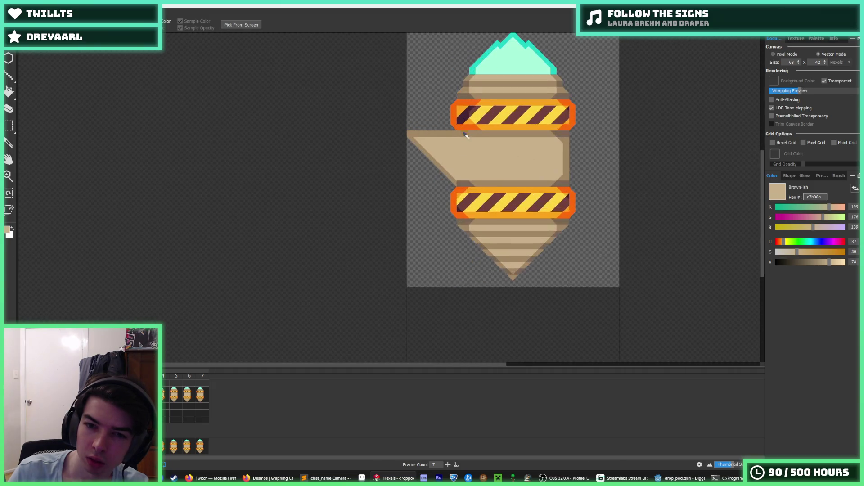
scroll(438, 145, down, 6)
scroll(479, 151, up, 3)
scroll(480, 151, down, 6)
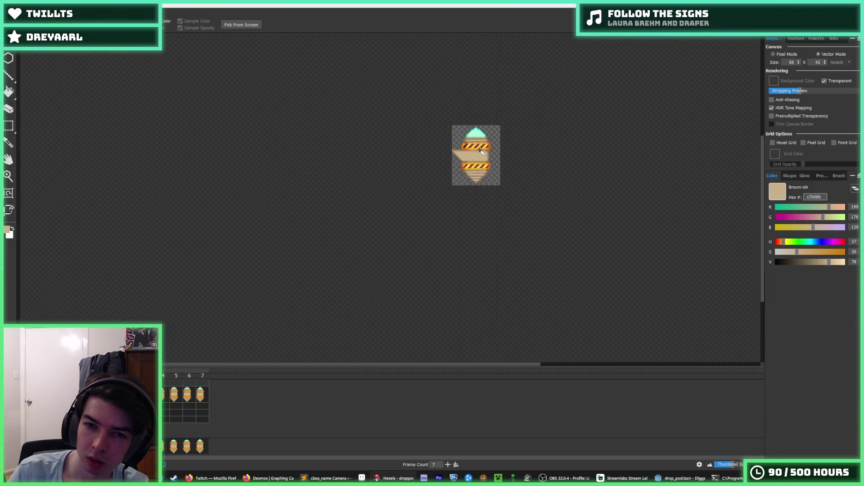
scroll(469, 166, up, 8)
scroll(468, 167, up, 2)
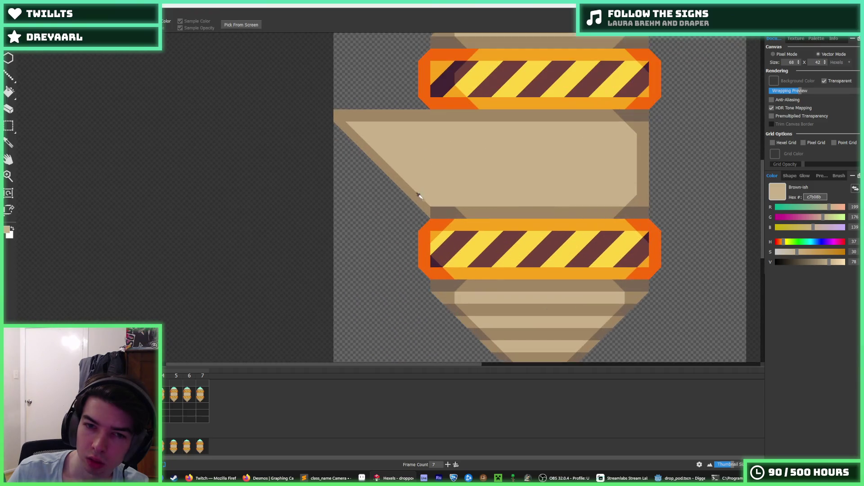
alt+click(391, 170)
mouse_move(390, 170)
mouse_down()
mouse_move(427, 176)
mouse_move(407, 176)
mouse_move(438, 201)
mouse_move(416, 191)
mouse_move(427, 205)
mouse_up()
Draw a dark brown outline for a raised tip rising above the fin.
scroll(471, 156, down, 4)
scroll(466, 160, up, 4)
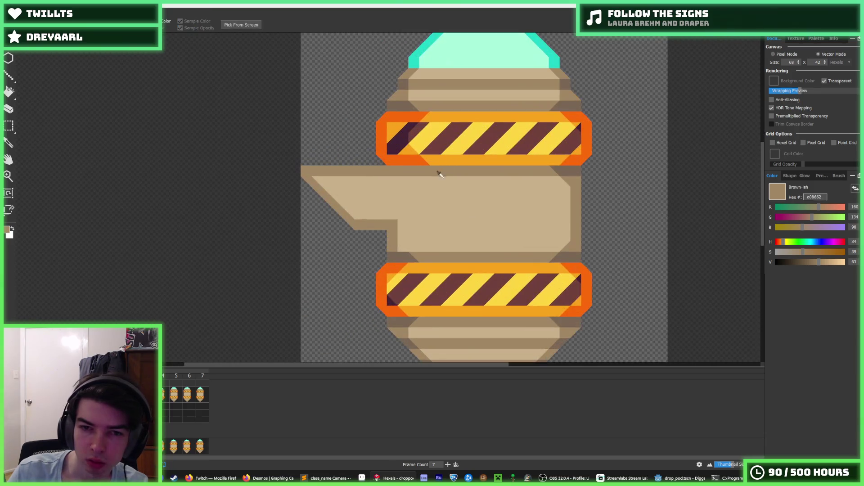
drag(343, 206, 371, 172)
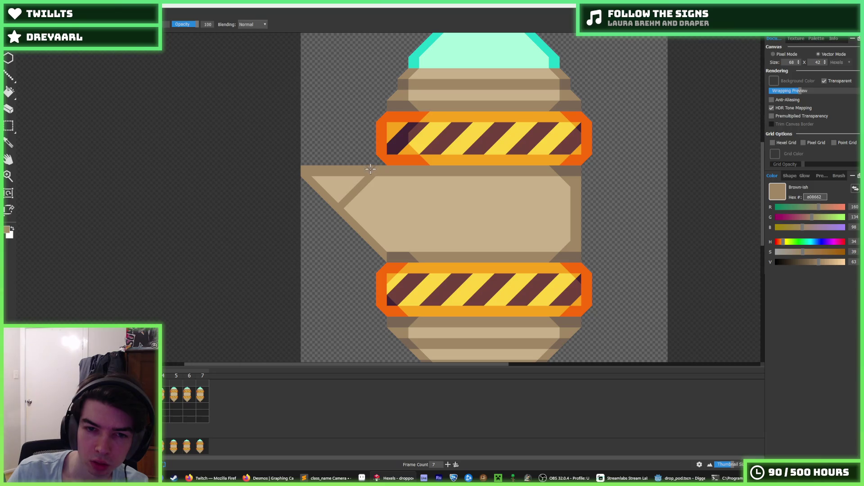
key(ctrl+z)
mouse_move(377, 164)
mouse_down()
mouse_move(309, 96)
mouse_move(308, 164)
mouse_move(311, 113)
mouse_up()
alt+click(318, 173)
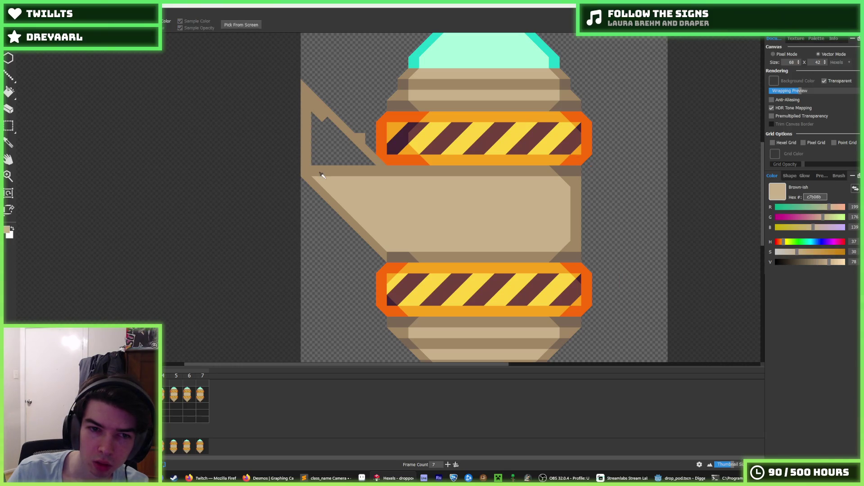
Fill the raised fin triangle with light tan, covering its dark band.
click(318, 160)
drag(373, 176, 330, 165)
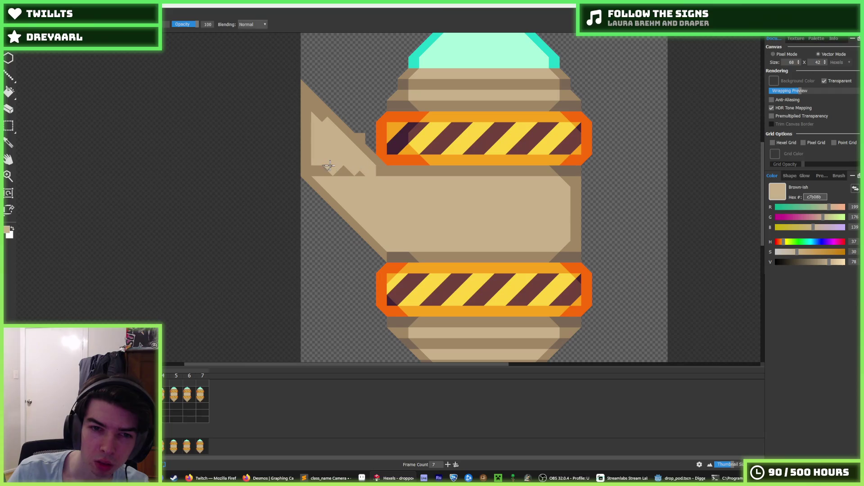
scroll(350, 174, down, 5)
scroll(405, 180, up, 3)
scroll(600, 195, down, 3)
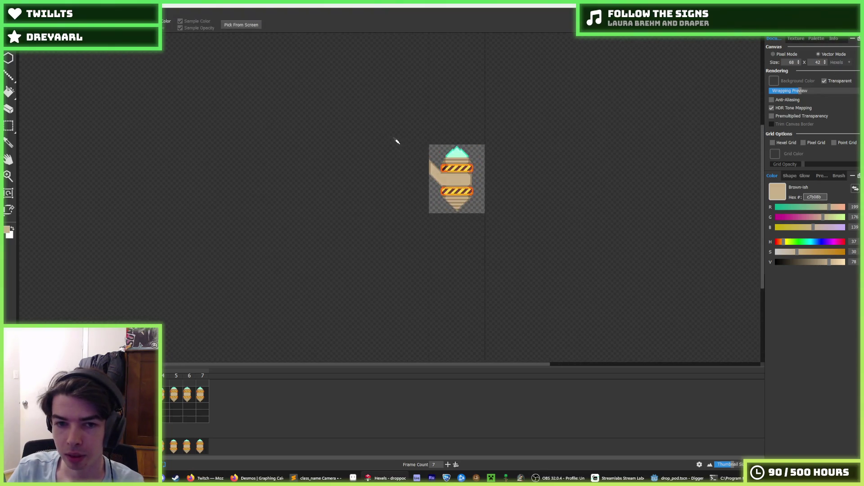
scroll(446, 164, up, 6)
Paint a dark strip on the body's left edge and a light patch near the notch.
alt+click(373, 208)
mouse_move(370, 214)
mouse_down()
mouse_move(371, 302)
mouse_move(372, 214)
mouse_up()
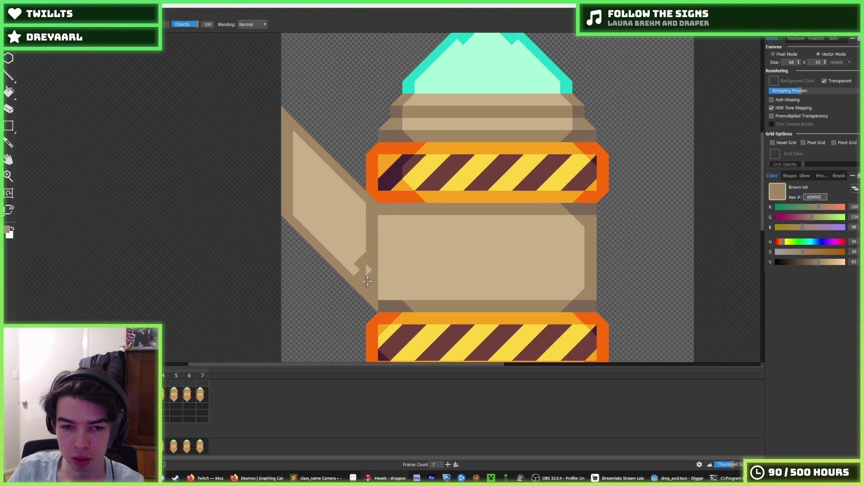
alt+click(350, 242)
click(361, 270)
scroll(369, 225, down, 6)
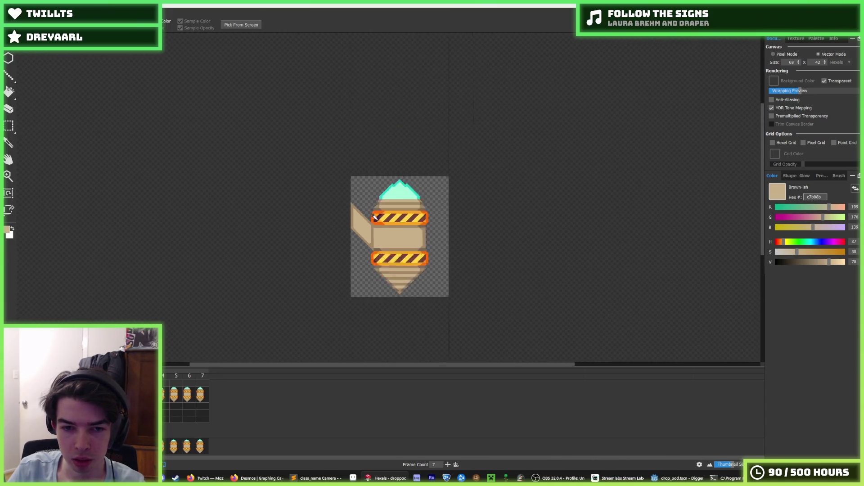
scroll(359, 246, up, 5)
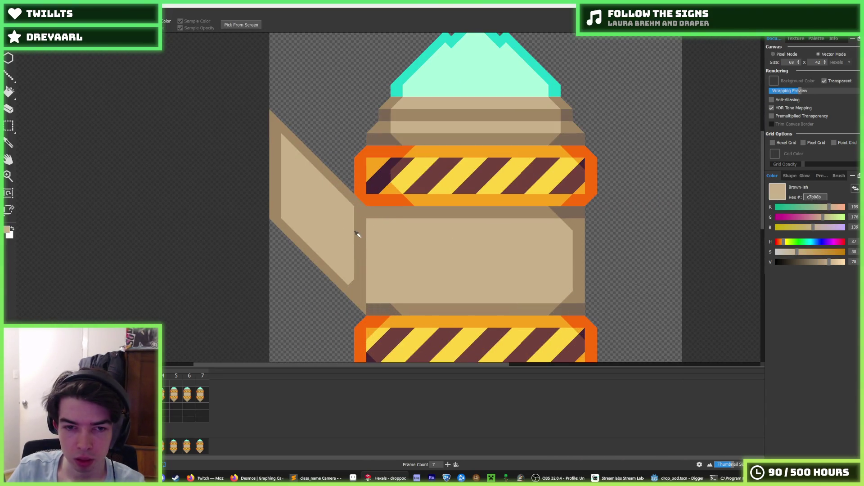
Extend the dark brown strip down the body's left edge, filling the notch beside it.
alt+click(357, 234)
mouse_move(372, 214)
mouse_down()
mouse_move(373, 295)
mouse_move(374, 259)
mouse_move(367, 298)
mouse_move(360, 221)
mouse_move(358, 284)
mouse_move(347, 290)
mouse_up()
alt+click(347, 277)
alt+click(358, 302)
scroll(349, 260, down, 5)
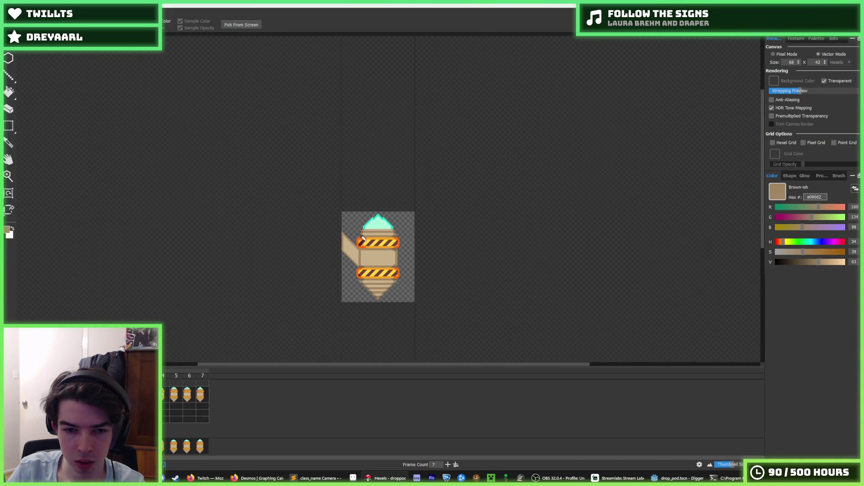
scroll(360, 243, up, 5)
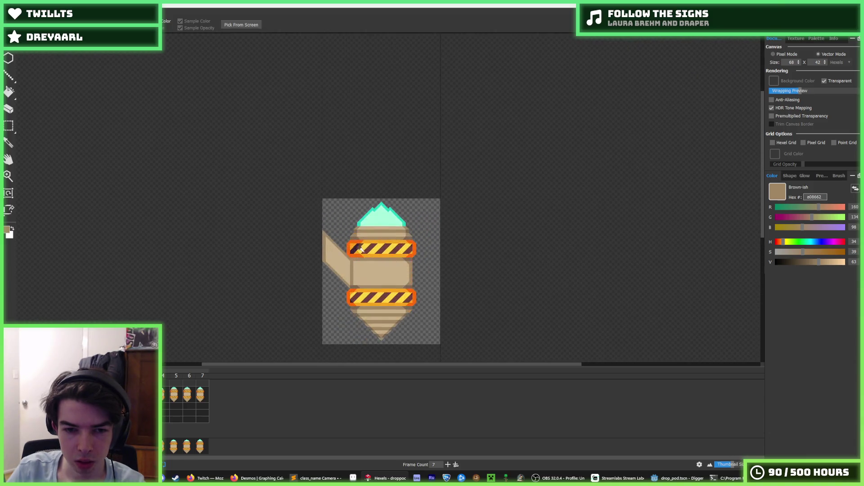
scroll(345, 278, down, 3)
scroll(346, 279, up, 2)
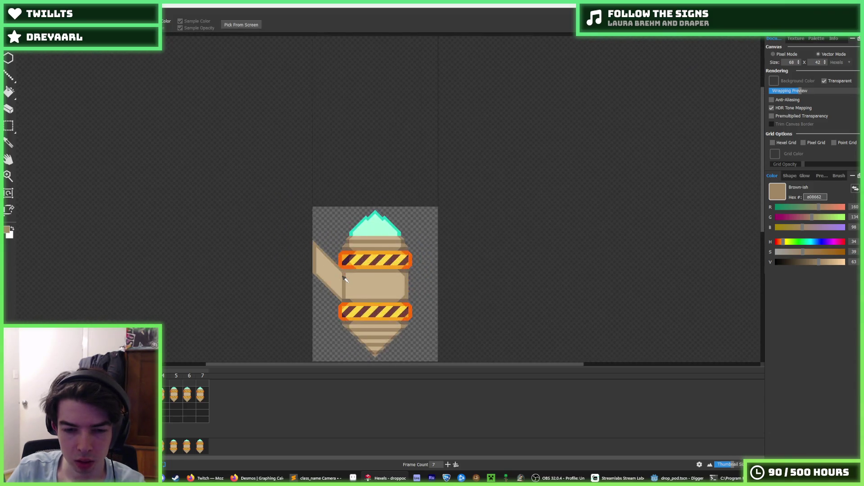
scroll(346, 279, up, 3)
Smooth the seam between the panels in dark brown and erase hexels at the fin's upper tip.
key(b)
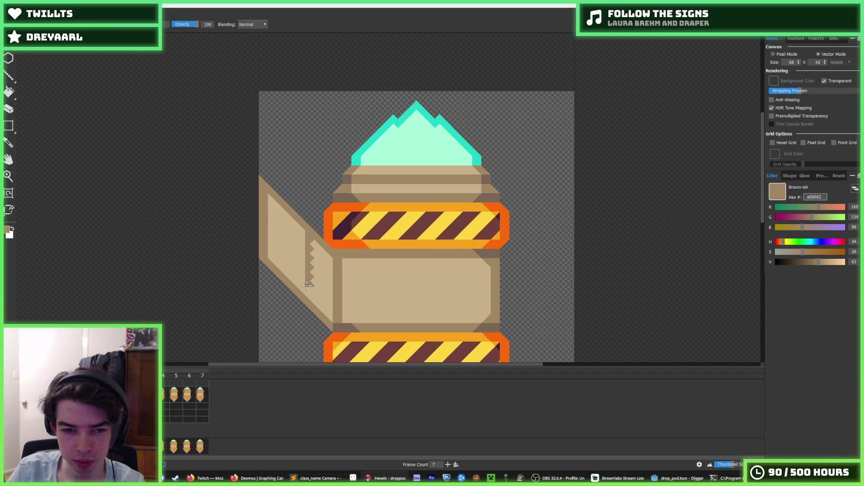
drag(311, 241, 312, 301)
scroll(312, 237, down, 2)
key(i)
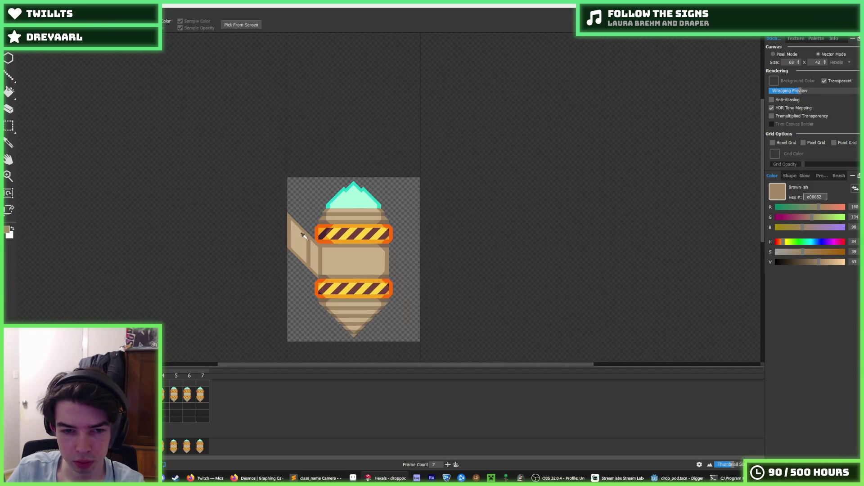
key(b)
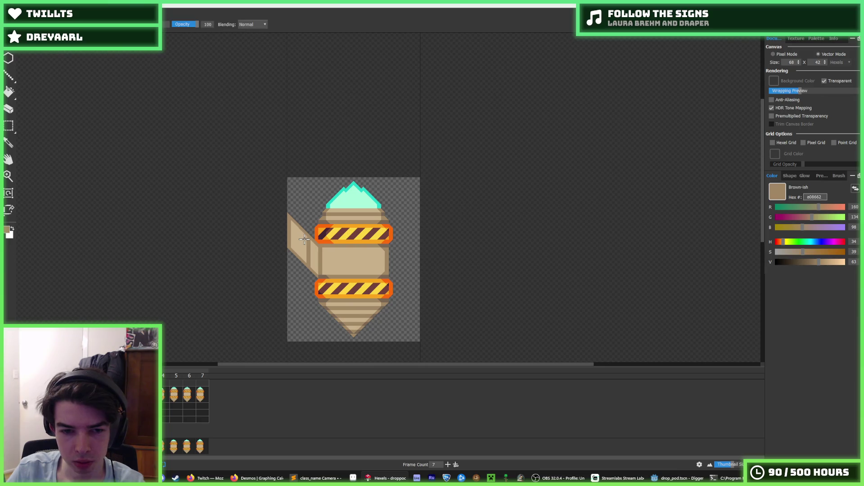
key(i)
scroll(316, 239, down, 3)
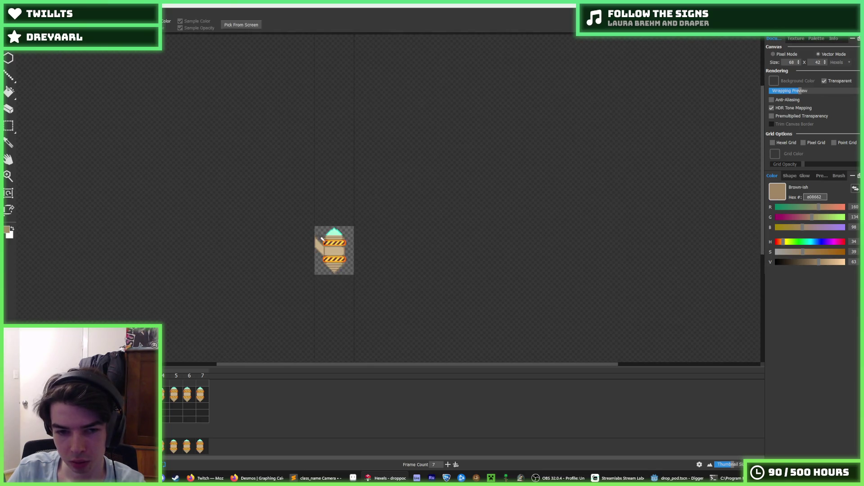
scroll(321, 238, up, 4)
key(b)
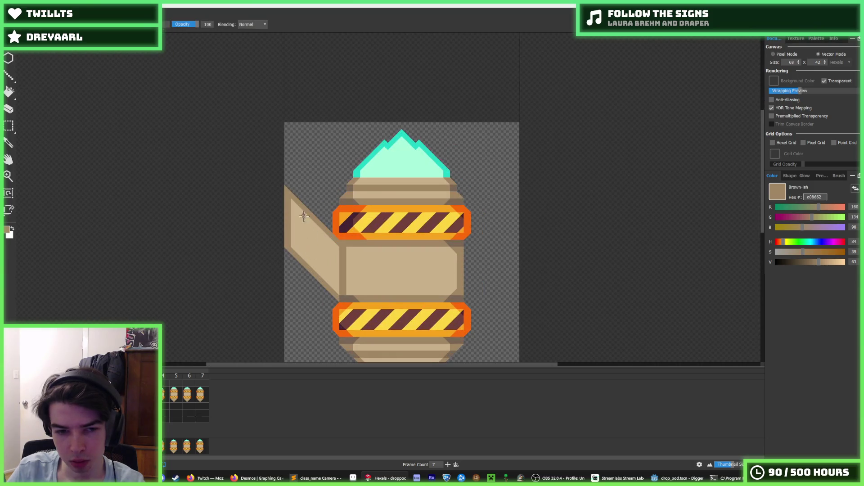
key(e)
drag(289, 203, 300, 210)
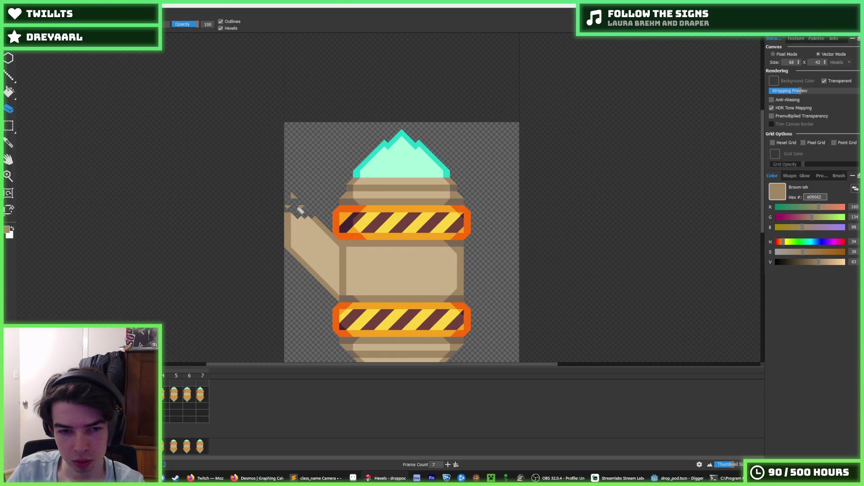
Paint dark hexels along the fin's top edge and erase the remaining tan of the raised tip.
key(b)
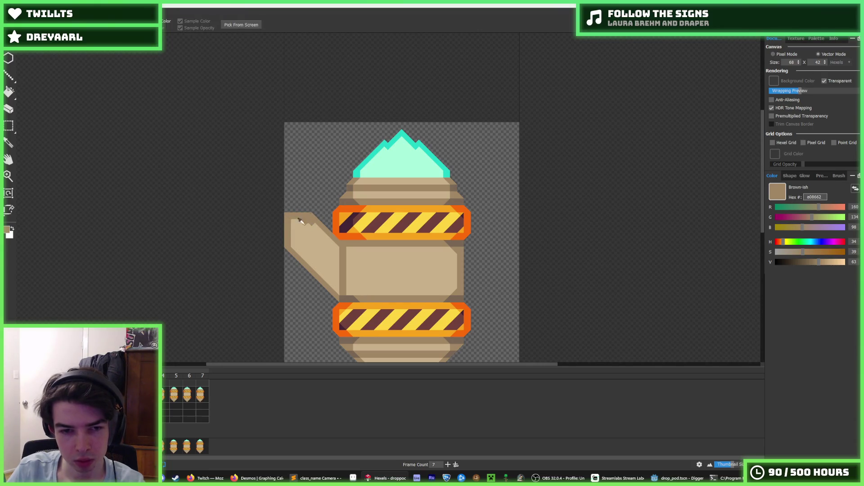
alt+click(302, 215)
alt+click(304, 216)
drag(338, 242, 309, 241)
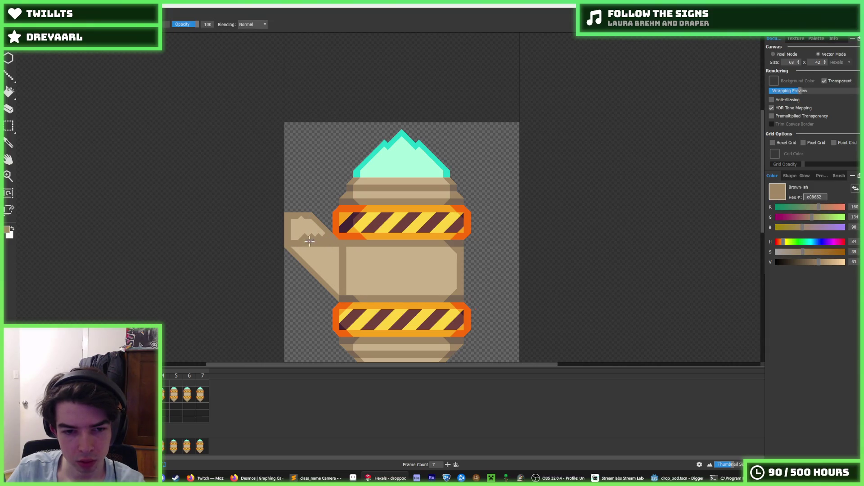
key(e)
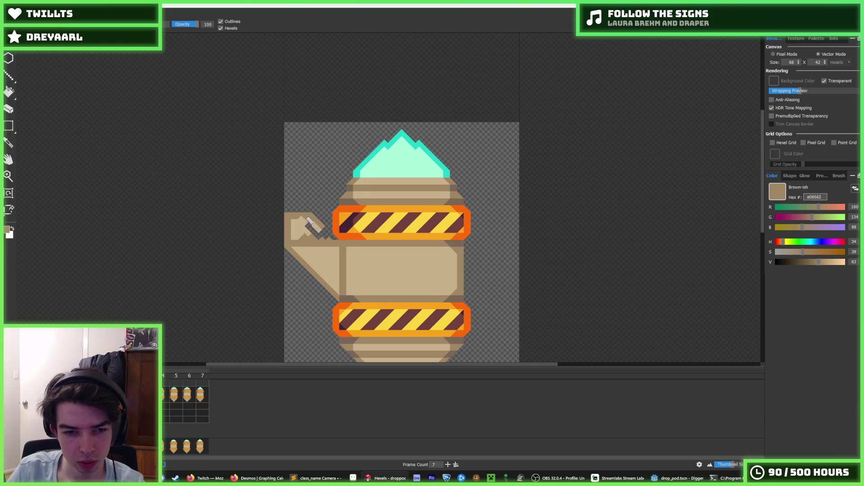
mouse_move(297, 220)
mouse_down()
mouse_move(277, 225)
mouse_move(315, 228)
mouse_up()
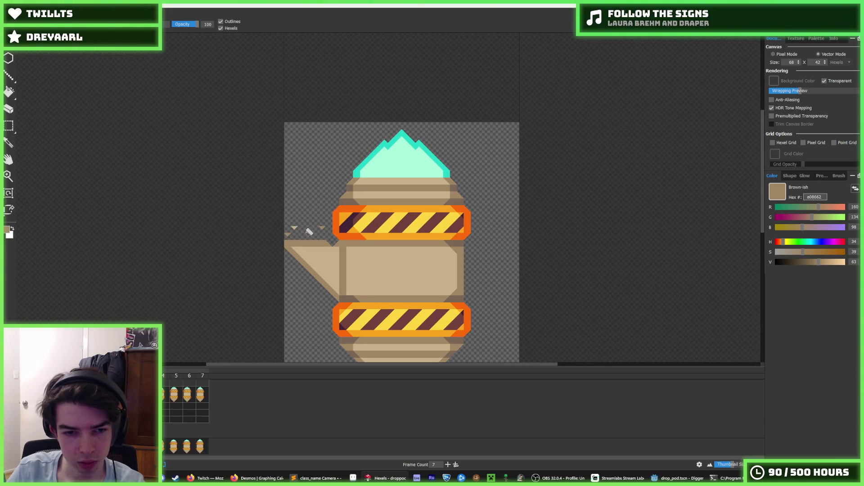
key(b)
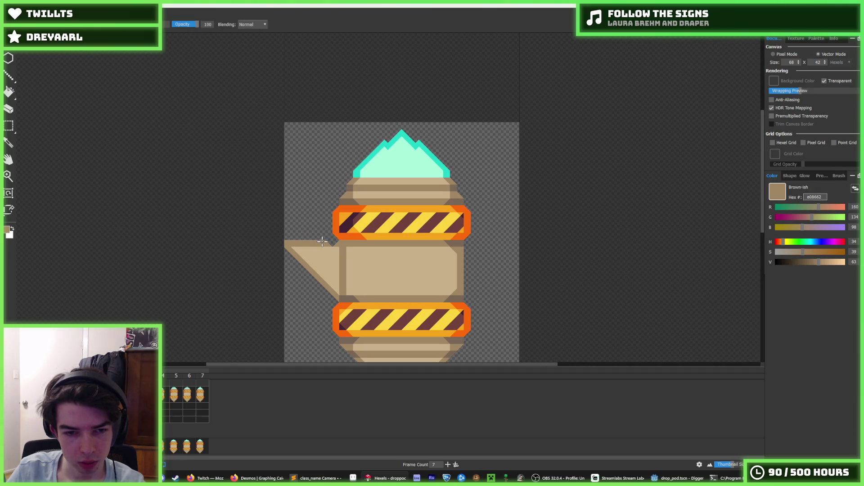
scroll(337, 241, down, 5)
scroll(371, 255, up, 8)
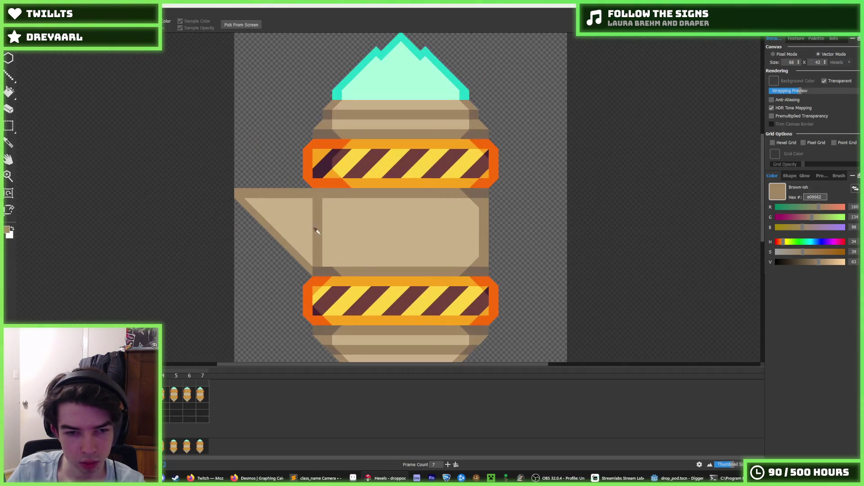
Draw a thick dark diagonal from the fin's top corner and paint tan over its vertical edge.
drag(320, 198, 373, 264)
drag(349, 231, 383, 270)
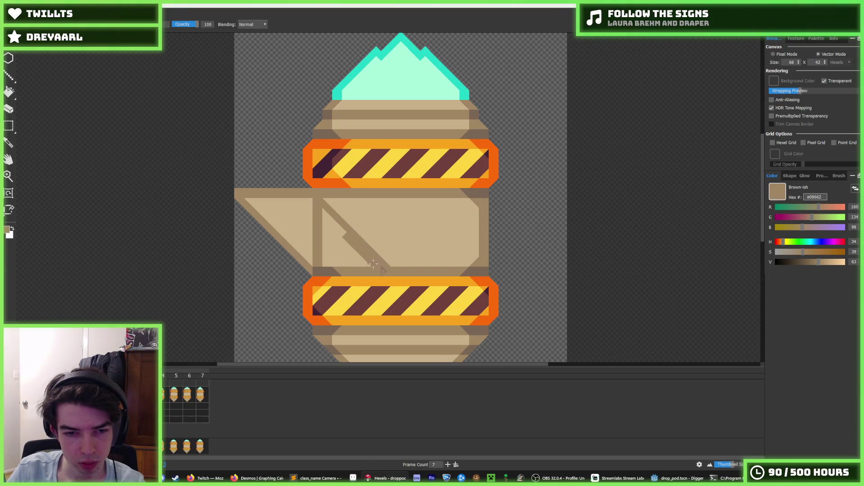
alt+click(325, 238)
mouse_move(313, 260)
mouse_down()
mouse_move(314, 211)
mouse_move(320, 226)
mouse_up()
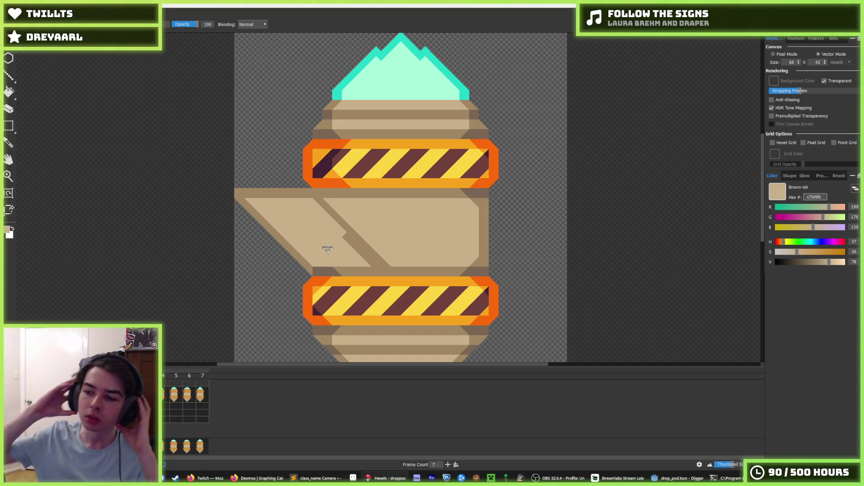
scroll(346, 194, down, 4)
scroll(345, 198, up, 6)
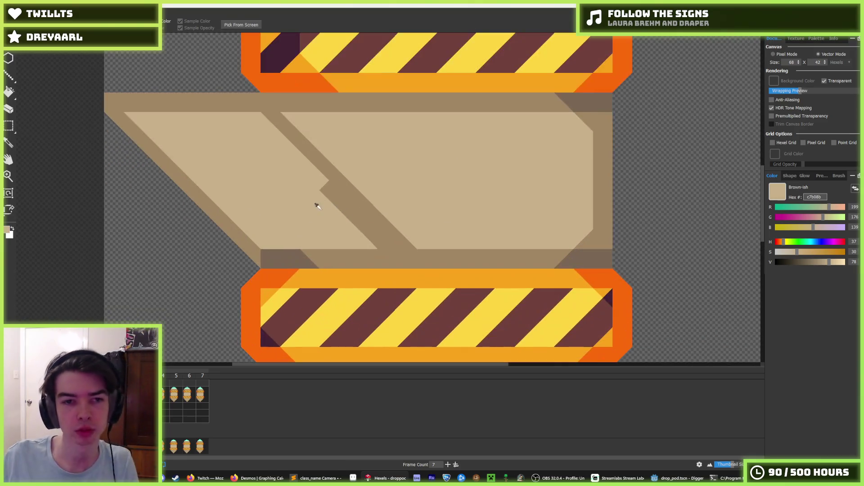
scroll(376, 226, down, 8)
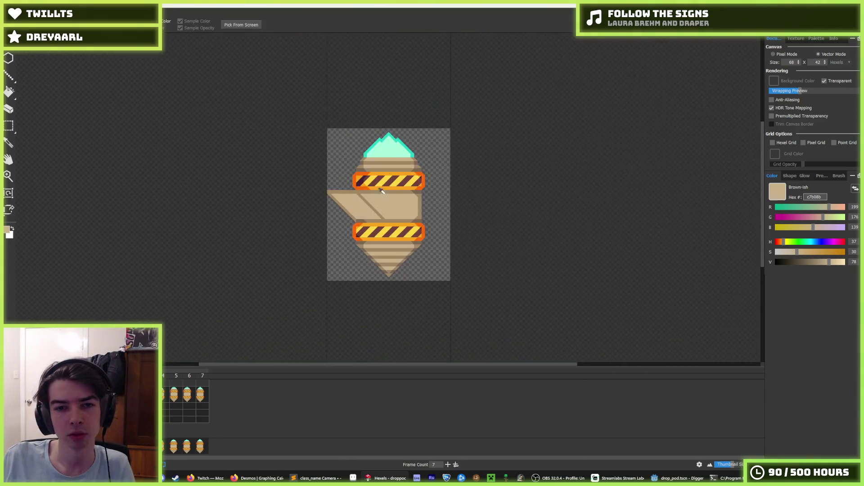
scroll(389, 183, up, 10)
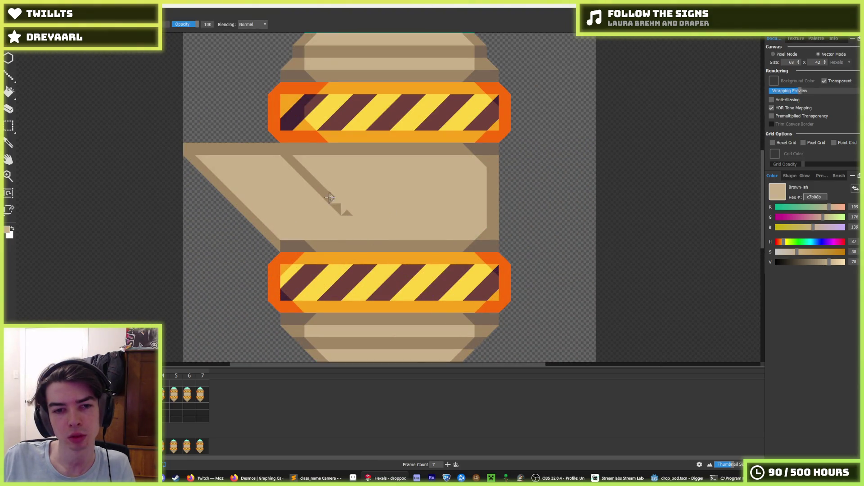
Try a lower dark chevron diagonal on the body, then undo it to keep it plain tan.
alt+click(310, 181)
mouse_move(311, 182)
mouse_down()
mouse_move(272, 243)
mouse_move(319, 191)
mouse_up()
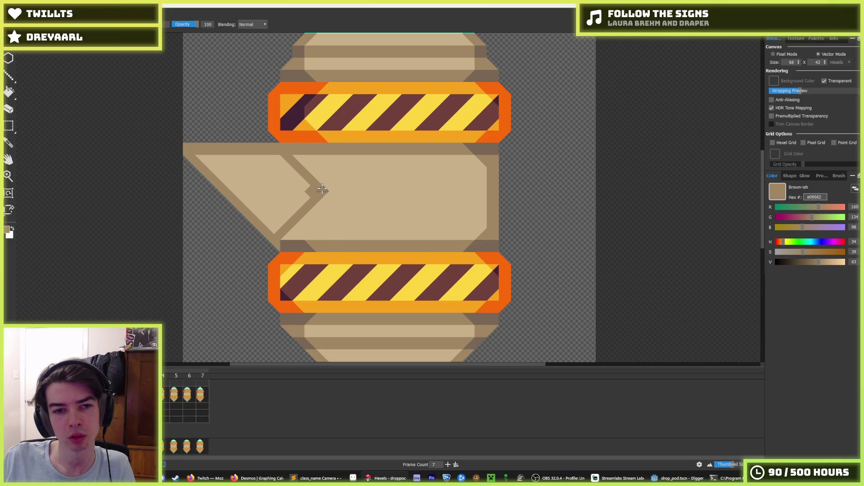
scroll(333, 189, down, 8)
scroll(343, 175, up, 7)
key(ctrl+z)
alt+click(308, 208)
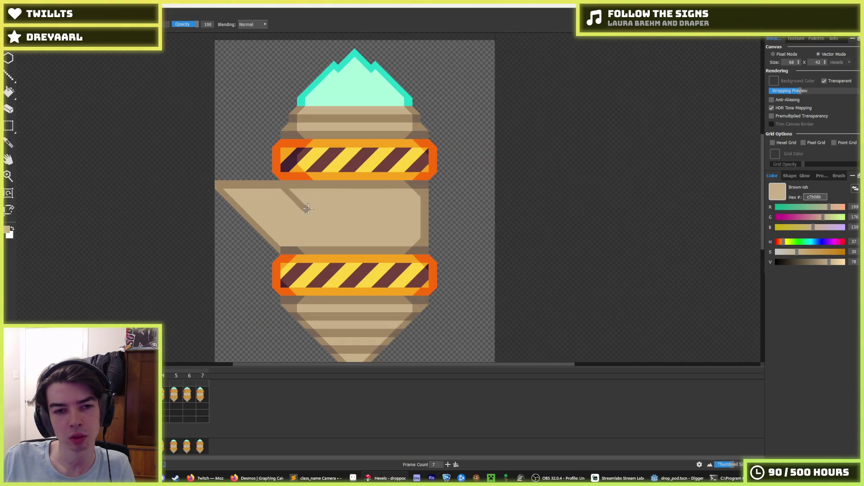
scroll(304, 201, down, 6)
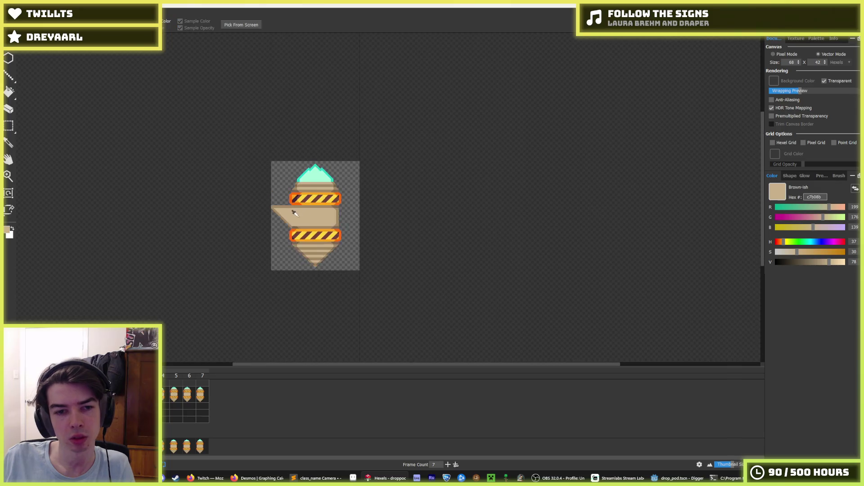
scroll(316, 212, up, 4)
scroll(316, 212, up, 2)
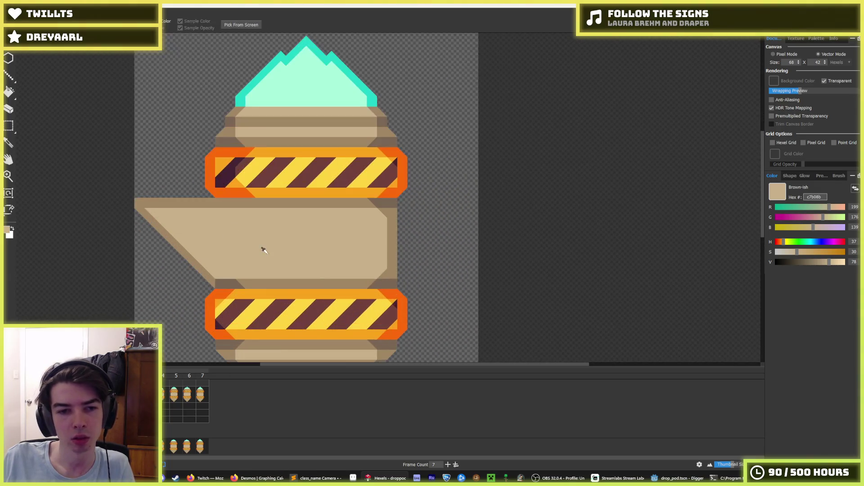
alt+click(384, 200)
Outline a right-hand fin beside the body and fill its triangle with tan.
mouse_move(384, 201)
mouse_down()
mouse_move(474, 200)
mouse_move(403, 283)
mouse_move(448, 230)
mouse_move(420, 263)
mouse_up()
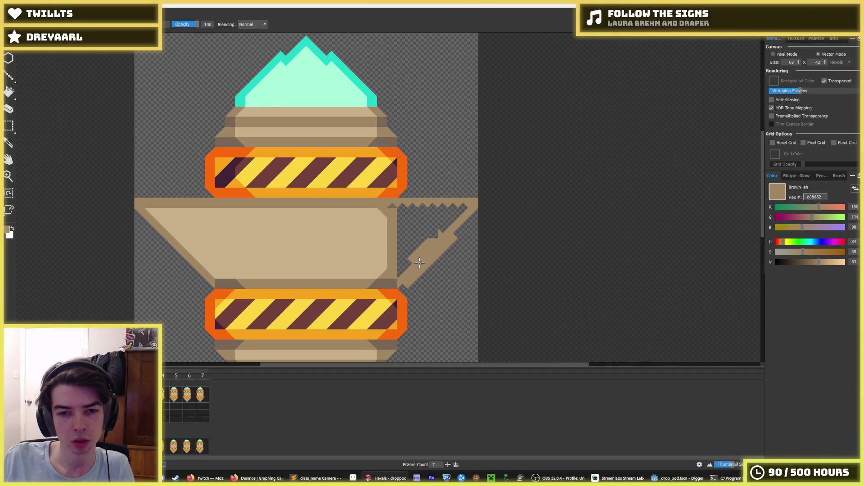
key(ctrl+z)
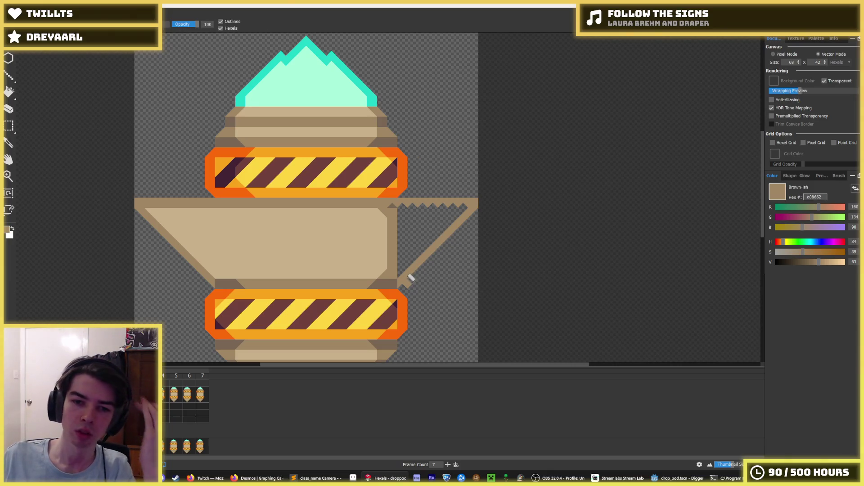
key(b)
alt+click(357, 237)
click(399, 224)
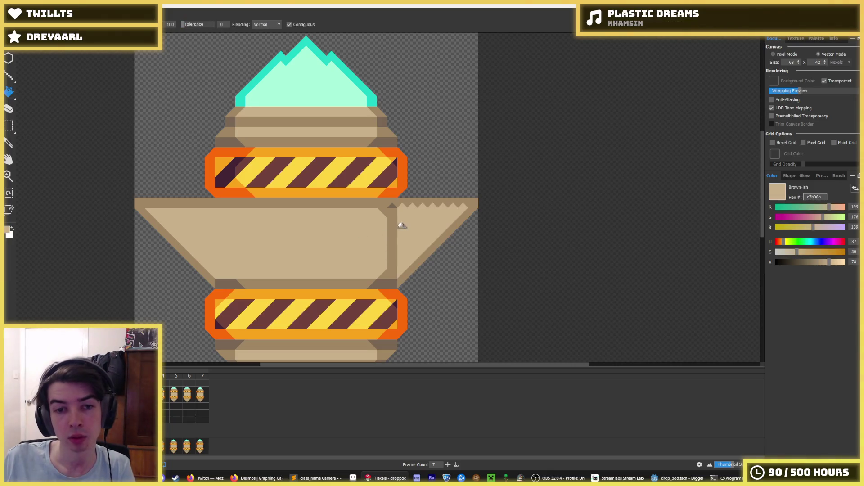
click(392, 213)
Extend the dark top band rightwards and cover the dark vertical line with tan.
alt+click(386, 207)
drag(387, 206, 444, 204)
alt+click(447, 214)
drag(392, 220, 388, 275)
alt+click(392, 281)
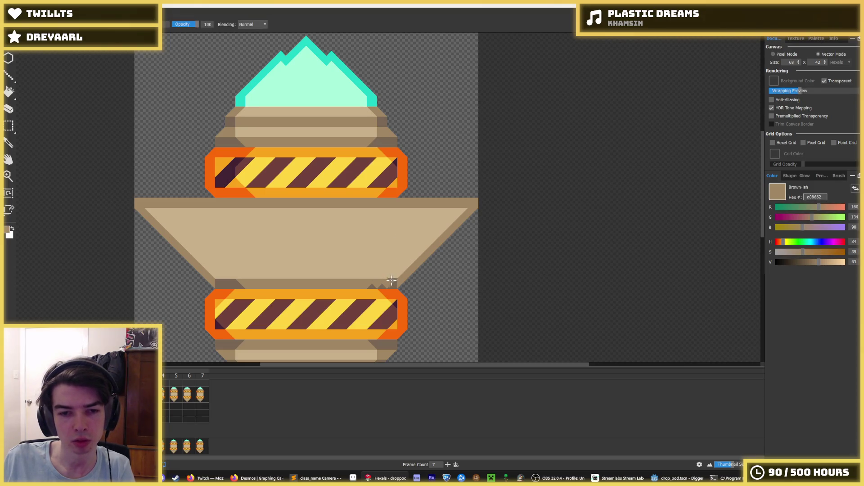
Repaint the left end of the dark brown band below the trapezoid and inspect the result.
drag(235, 283, 219, 284)
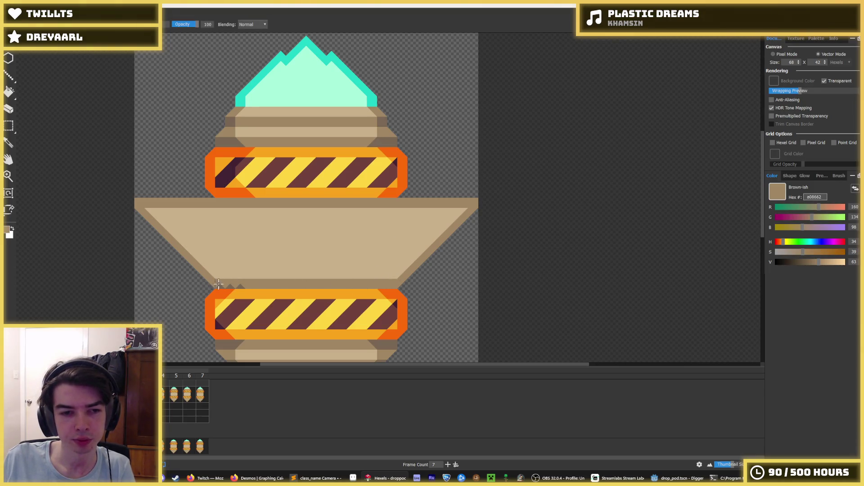
scroll(318, 228, down, 10)
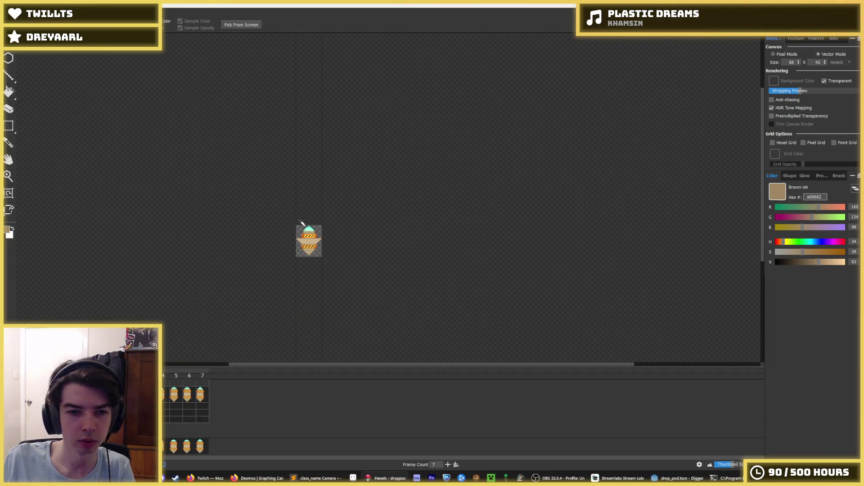
scroll(306, 227, up, 2)
scroll(313, 243, up, 4)
scroll(311, 237, up, 2)
scroll(309, 228, down, 6)
scroll(307, 229, up, 6)
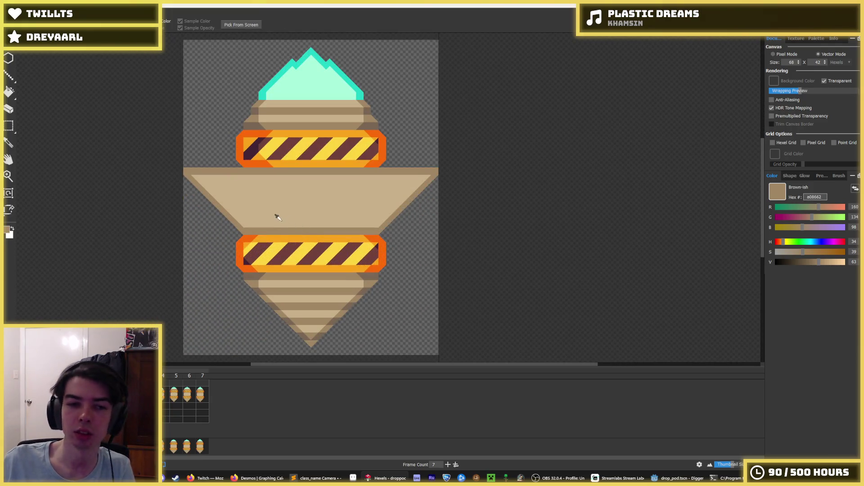
drag(274, 229, 385, 241)
key(alt)
scroll(405, 229, down, 4)
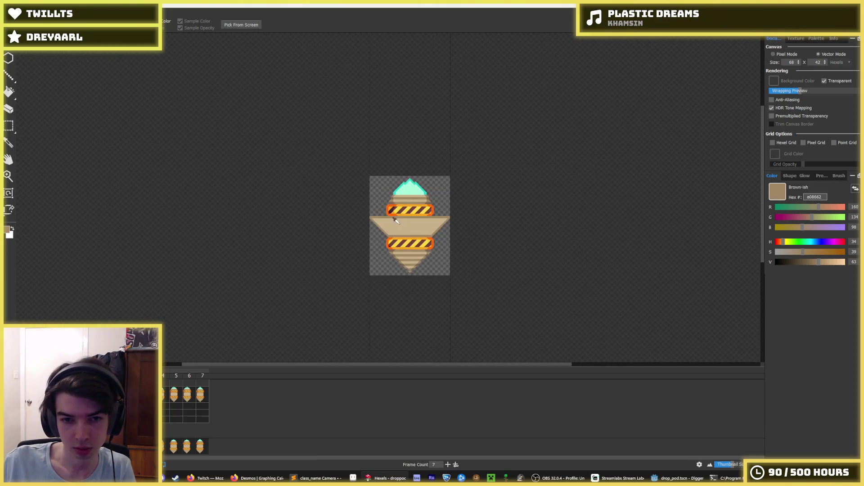
key(alt)
scroll(407, 220, up, 5)
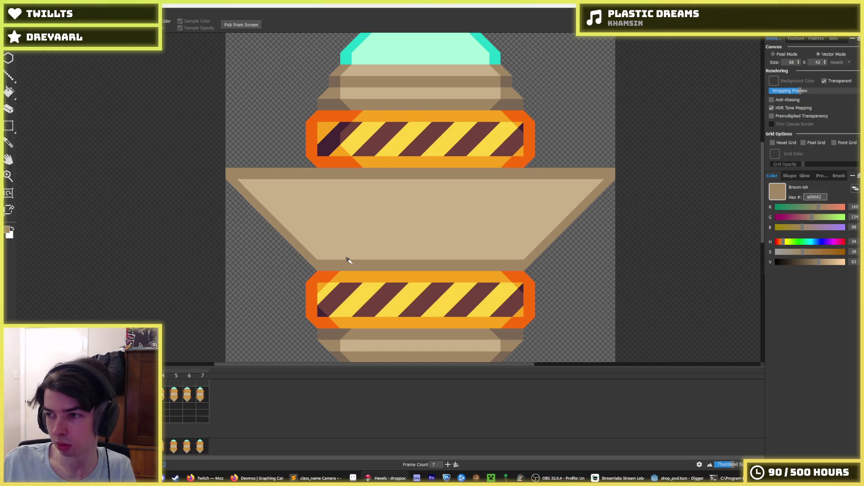
key(alt)
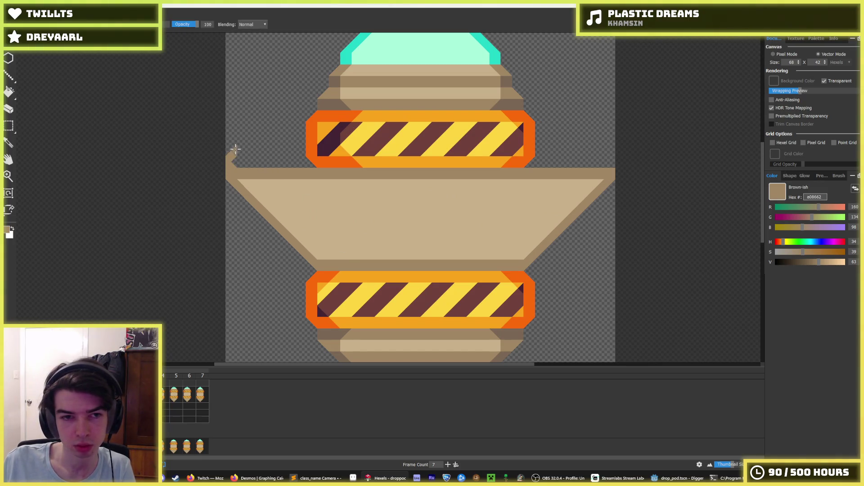
Paint the first dark brown a08662 vertical divider across the trapezoid, patching stray zigzags with tan.
mouse_move(232, 148)
mouse_down()
mouse_move(295, 149)
mouse_move(300, 165)
mouse_move(284, 151)
mouse_move(247, 155)
mouse_move(242, 173)
mouse_move(261, 175)
mouse_move(286, 165)
mouse_move(230, 151)
mouse_move(284, 152)
mouse_up()
alt+click(293, 181)
alt+click(309, 174)
click(300, 174)
scroll(310, 162, down, 5)
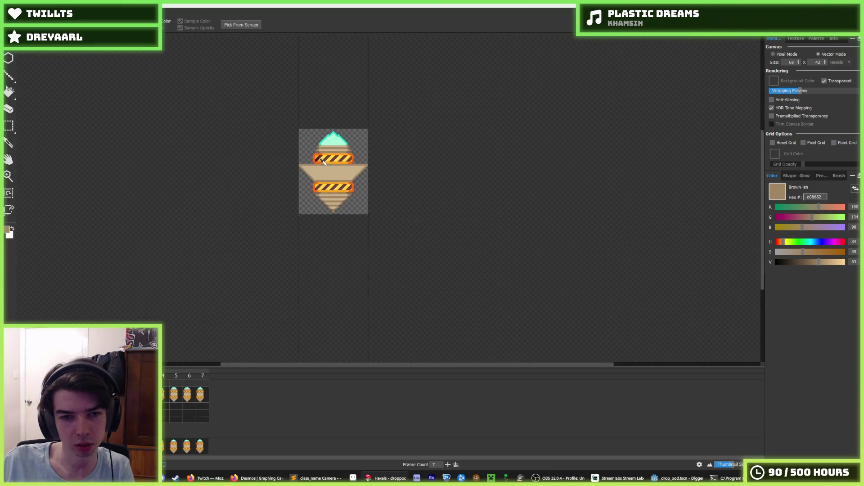
scroll(320, 171, up, 5)
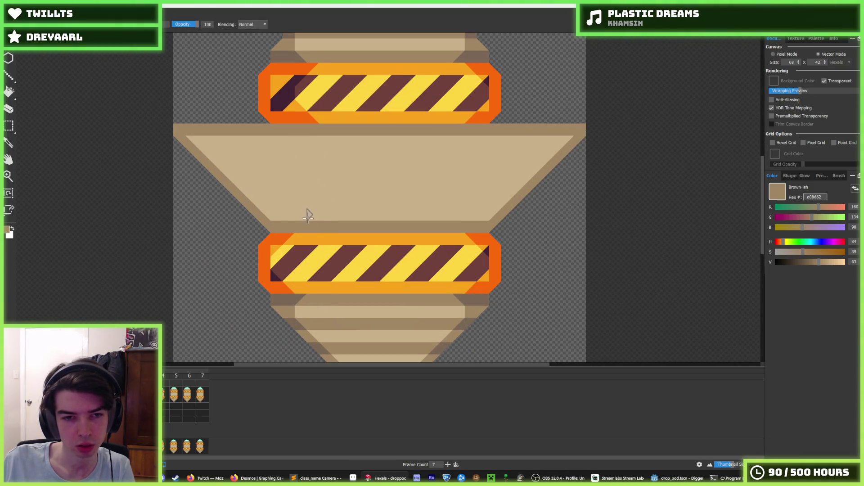
mouse_move(306, 220)
mouse_down()
mouse_move(300, 135)
mouse_move(298, 179)
mouse_move(315, 141)
mouse_move(315, 153)
mouse_up()
alt+click(315, 167)
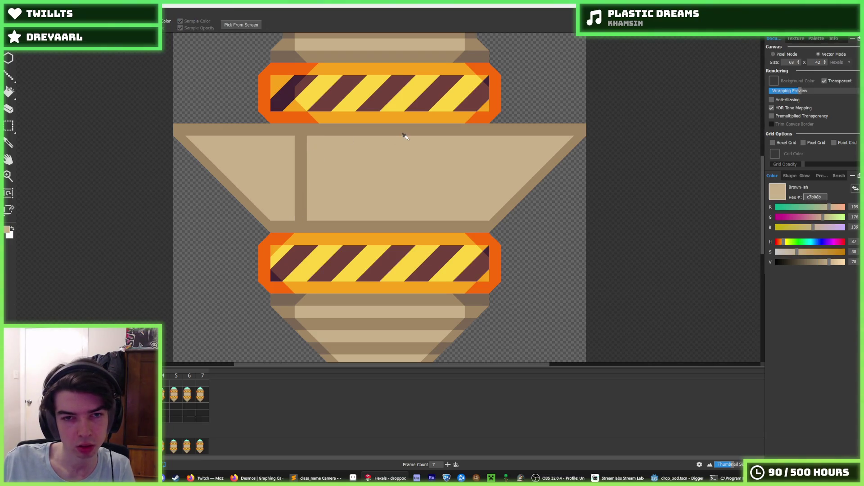
Paint a second dark brown vertical divider down to the trapezoid's bottom.
alt+click(428, 131)
drag(448, 138, 445, 219)
drag(444, 140, 448, 216)
scroll(459, 158, down, 5)
scroll(459, 156, up, 10)
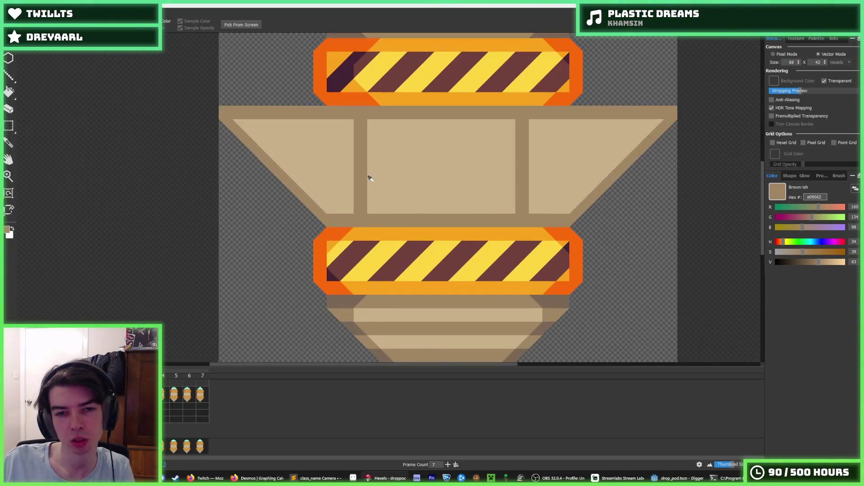
key(b)
scroll(540, 165, down, 2)
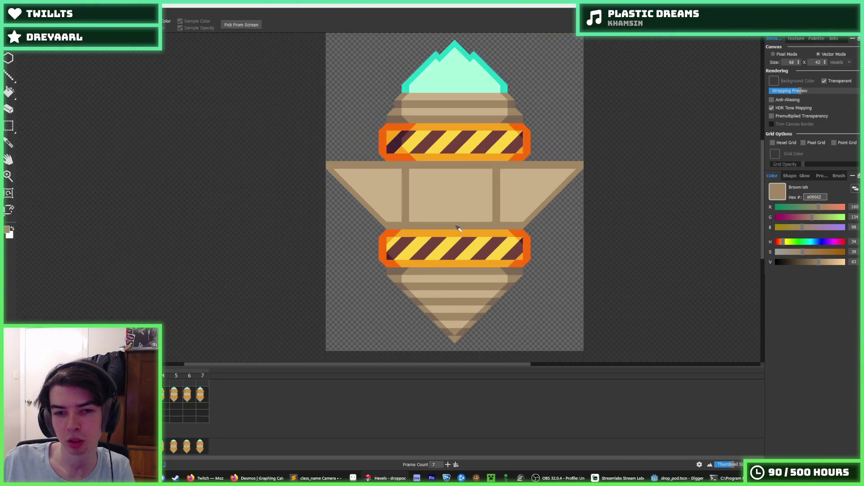
scroll(383, 206, up, 3)
Choose White-ish e4d2aa from the palette and brush a light diagonal highlight on the left panel.
click(809, 39)
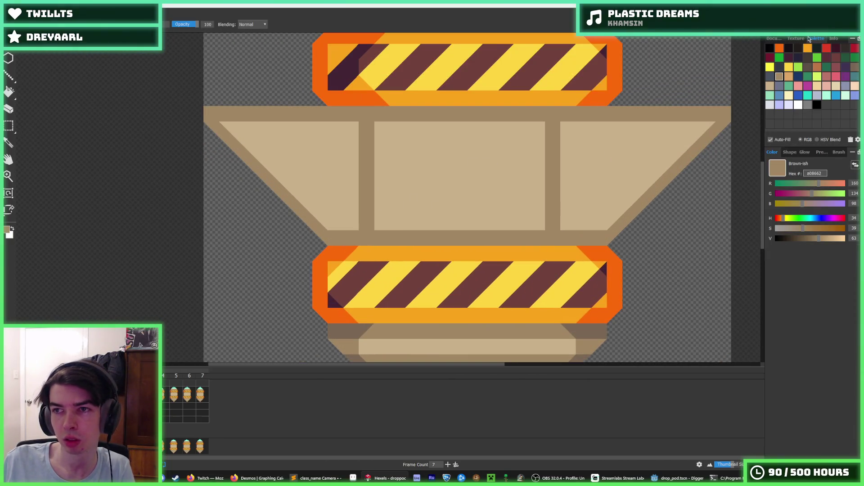
click(772, 86)
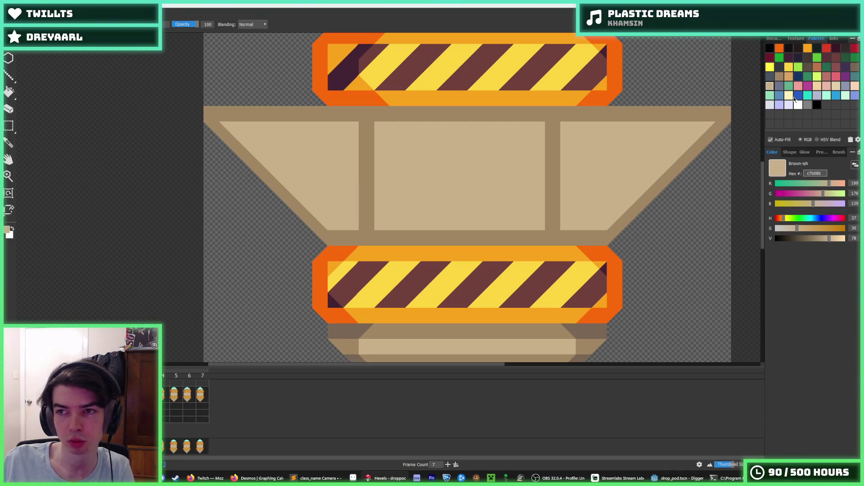
click(836, 86)
mouse_move(225, 125)
mouse_down()
mouse_move(280, 155)
mouse_move(244, 150)
mouse_move(309, 203)
mouse_move(353, 221)
mouse_up()
alt+click(315, 191)
mouse_move(315, 191)
mouse_down()
mouse_move(253, 141)
mouse_move(254, 166)
mouse_up()
alt+click(234, 137)
Fill over the diagonal highlight with the tan panel colour, restoring the left panel to plain tan.
scroll(341, 147, down, 6)
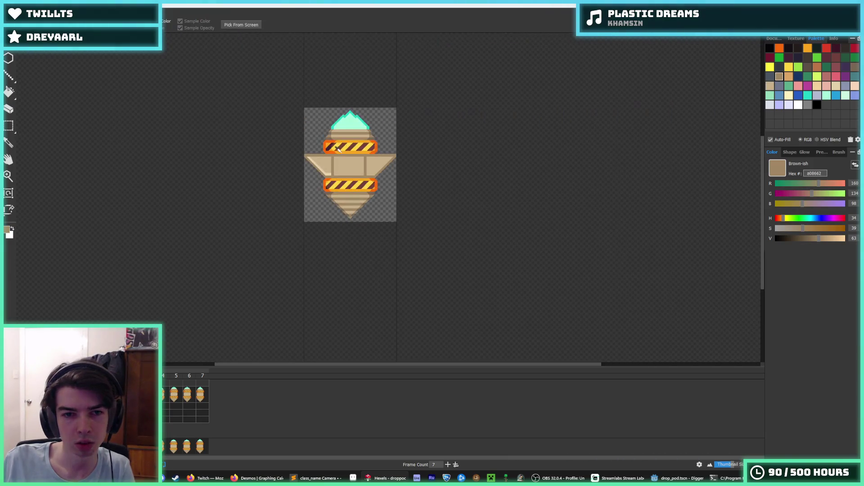
scroll(340, 147, up, 2)
scroll(340, 147, up, 3)
scroll(333, 139, down, 3)
scroll(262, 205, up, 5)
alt+click(262, 206)
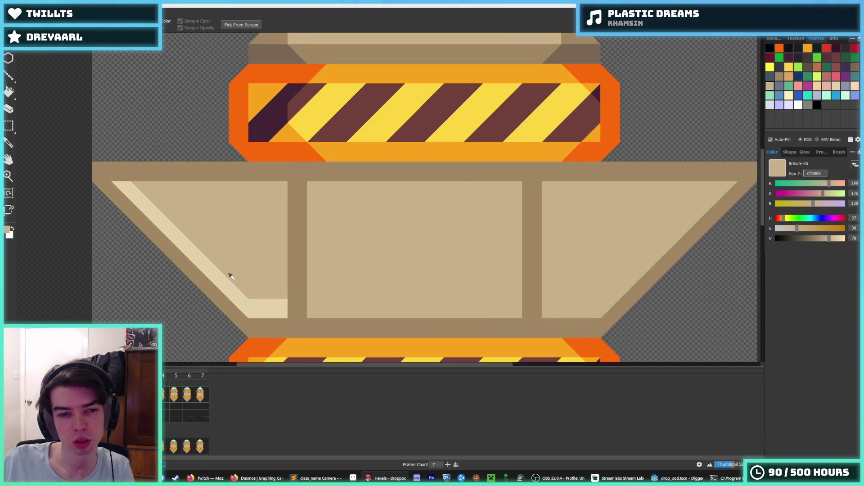
alt+click(231, 277)
scroll(228, 270, down, 6)
scroll(237, 262, up, 5)
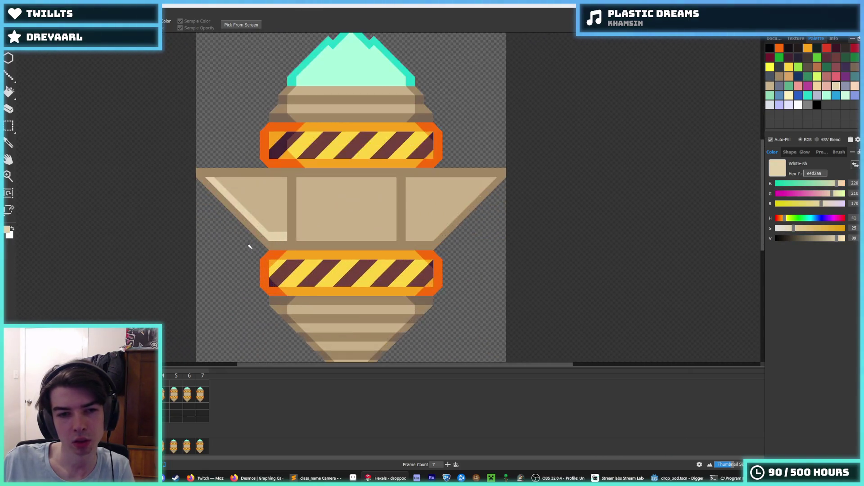
alt+click(275, 219)
click(276, 228)
alt+click(293, 209)
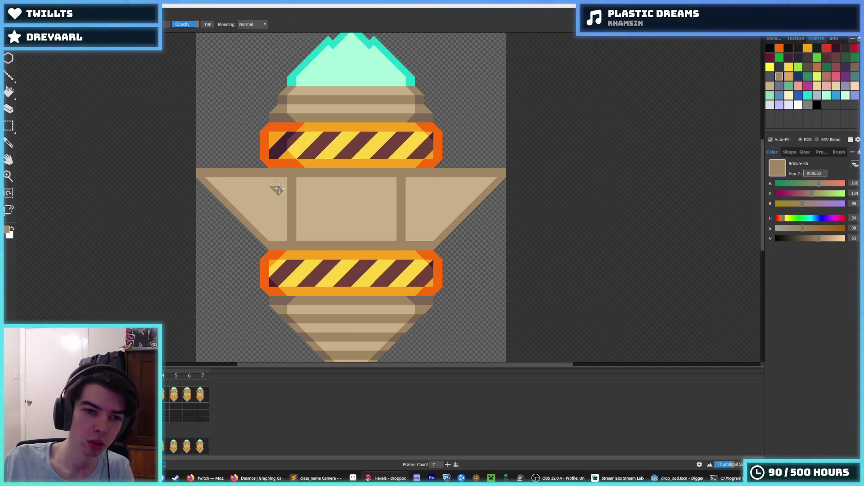
alt+click(275, 191)
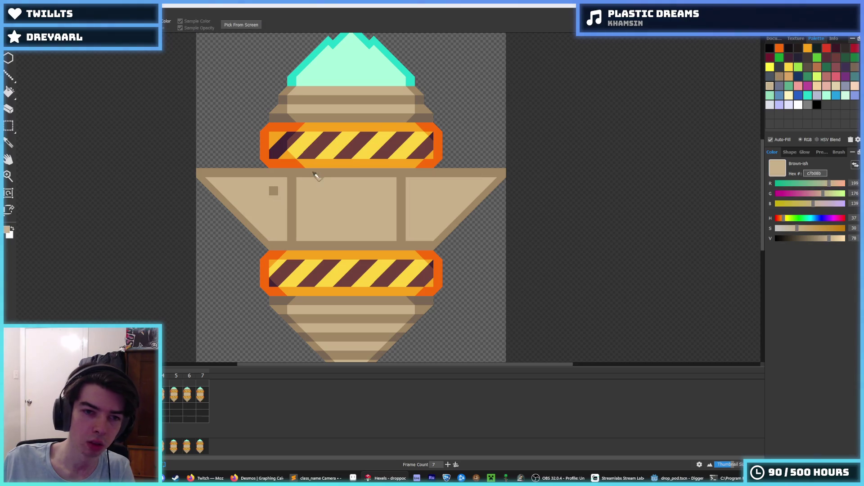
scroll(292, 185, down, 1)
scroll(345, 151, down, 5)
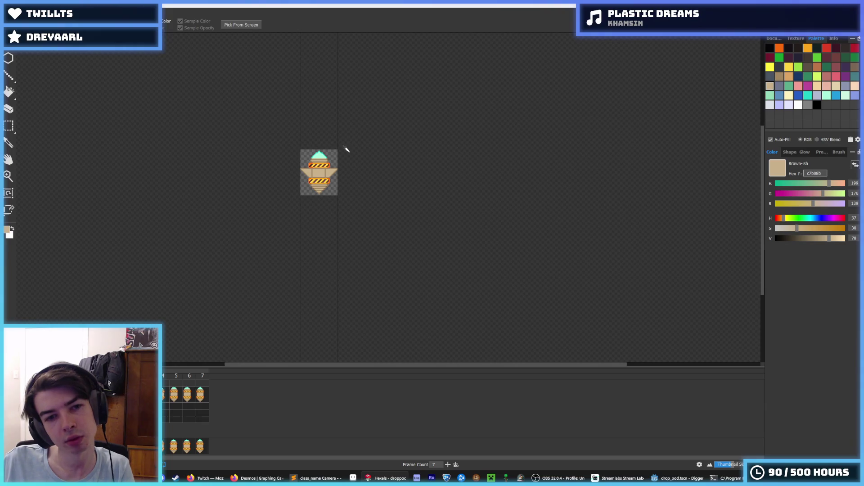
scroll(345, 149, up, 5)
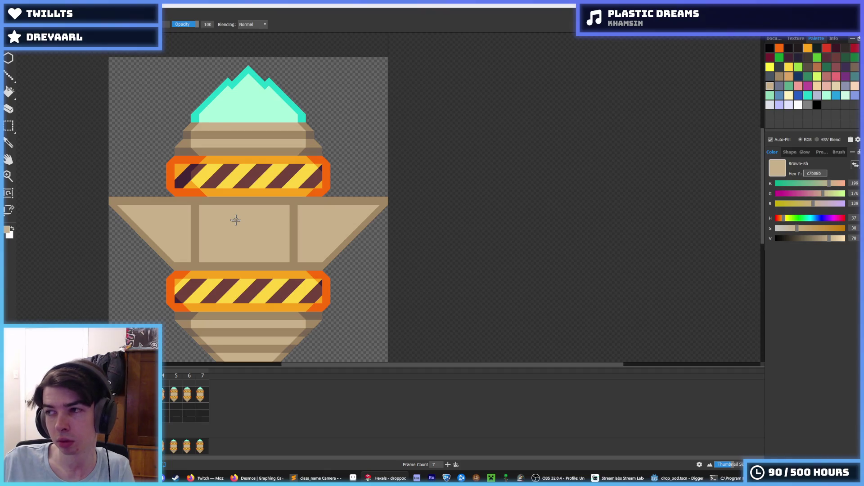
key(e)
mouse_move(136, 193)
mouse_down()
mouse_move(131, 188)
mouse_move(139, 225)
mouse_move(123, 225)
mouse_move(120, 198)
mouse_up()
alt+click(143, 216)
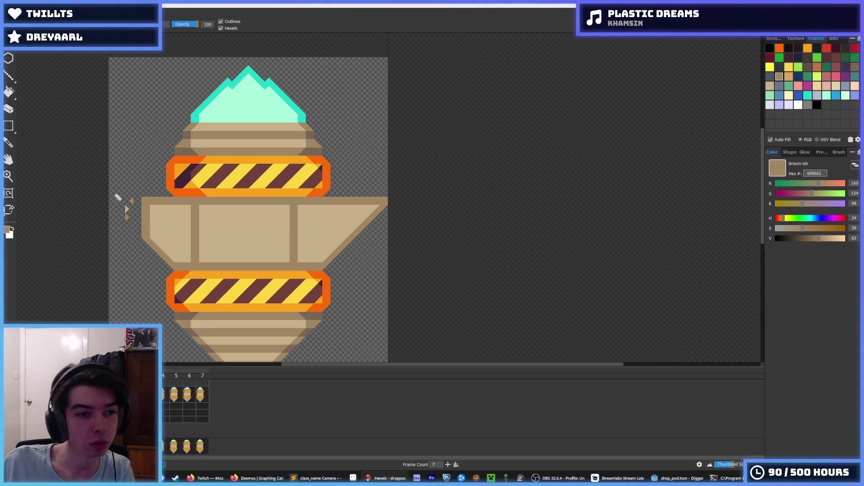
key(b)
mouse_move(351, 232)
mouse_down()
mouse_move(365, 188)
mouse_move(362, 206)
mouse_move(376, 216)
mouse_up()
key(e)
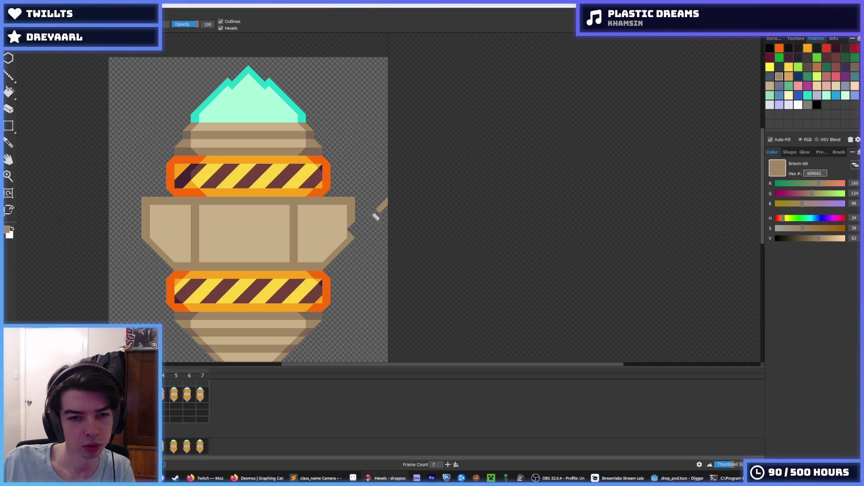
scroll(349, 214, down, 5)
scroll(347, 197, down, 2)
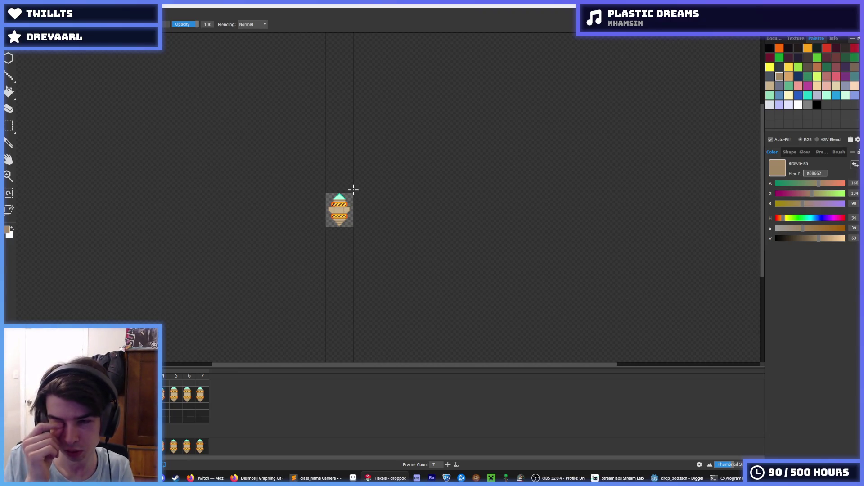
Paint both pillars beside the middle panel wider with the a08662 brown.
key(i)
scroll(323, 218, up, 6)
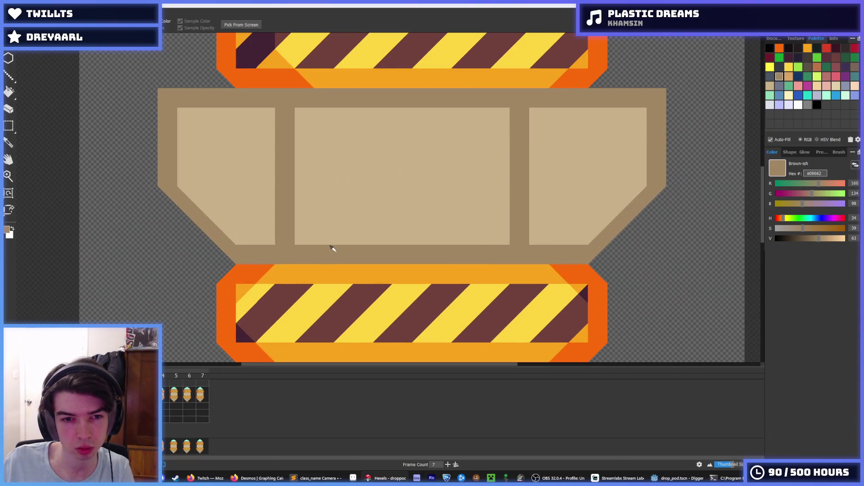
key(b)
mouse_move(299, 111)
mouse_down()
mouse_move(304, 234)
mouse_move(315, 127)
mouse_up()
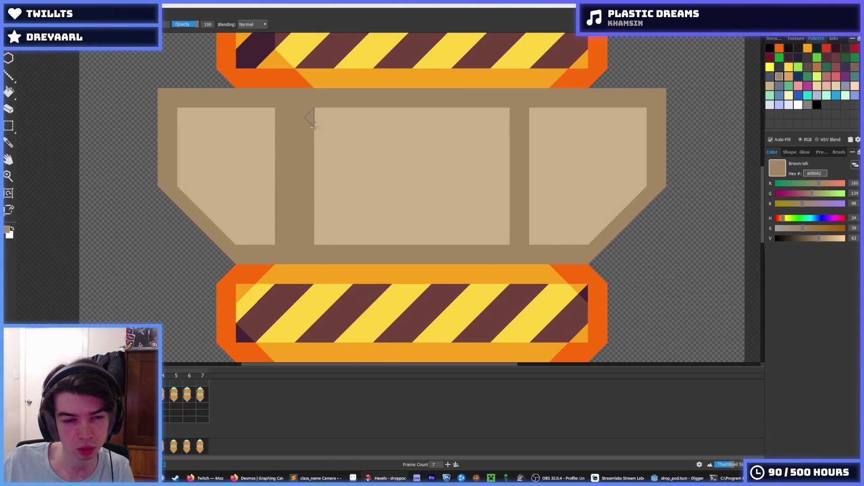
mouse_move(540, 108)
mouse_down()
mouse_move(544, 234)
mouse_move(543, 115)
mouse_up()
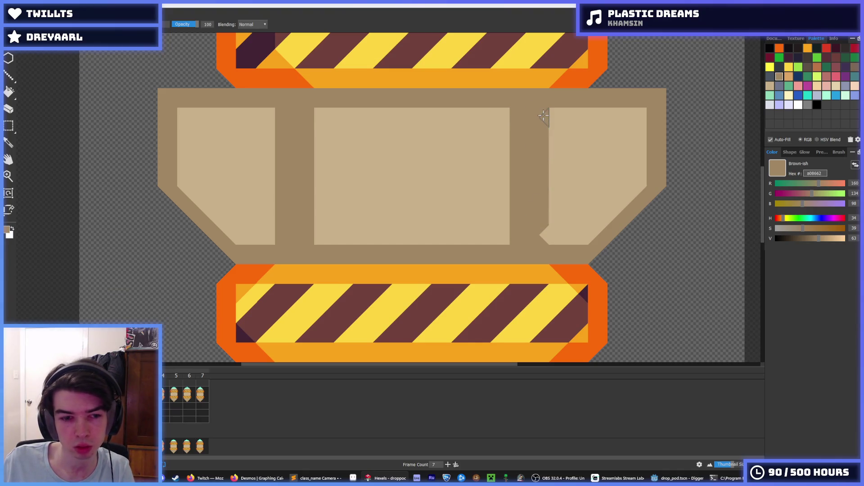
Flip through animation frames 5–7 to compare against the winged drop pod frame.
key(i)
scroll(518, 189, down, 4)
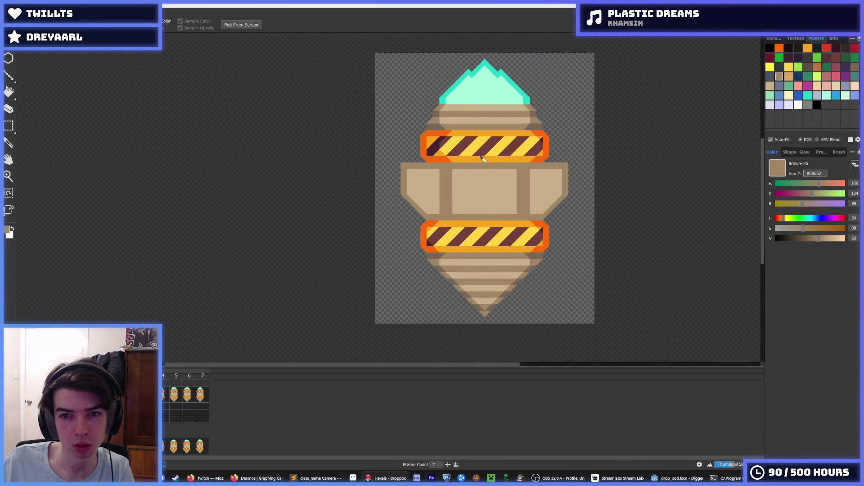
scroll(513, 169, up, 3)
key(b)
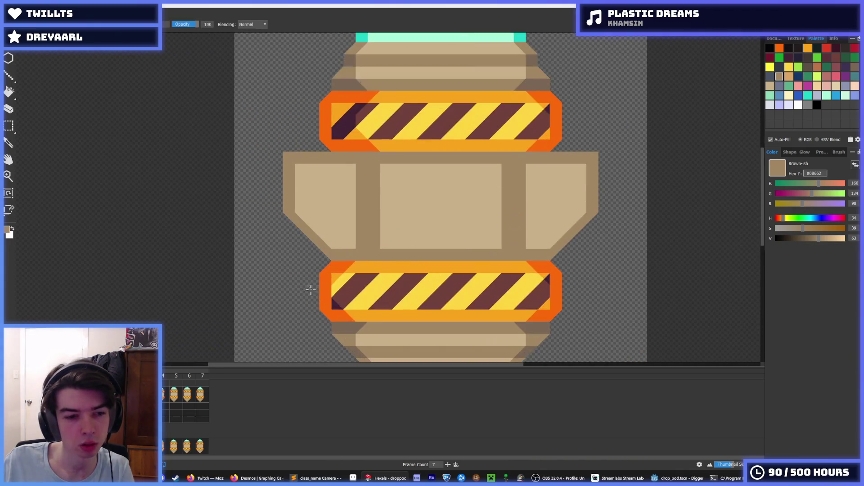
key(ctrl+z)
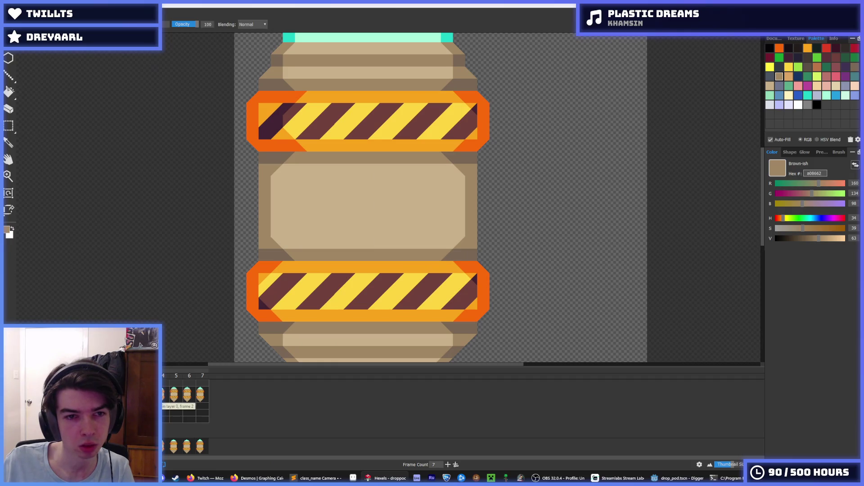
click(174, 395)
click(188, 396)
click(202, 395)
key(ctrl+shift+z)
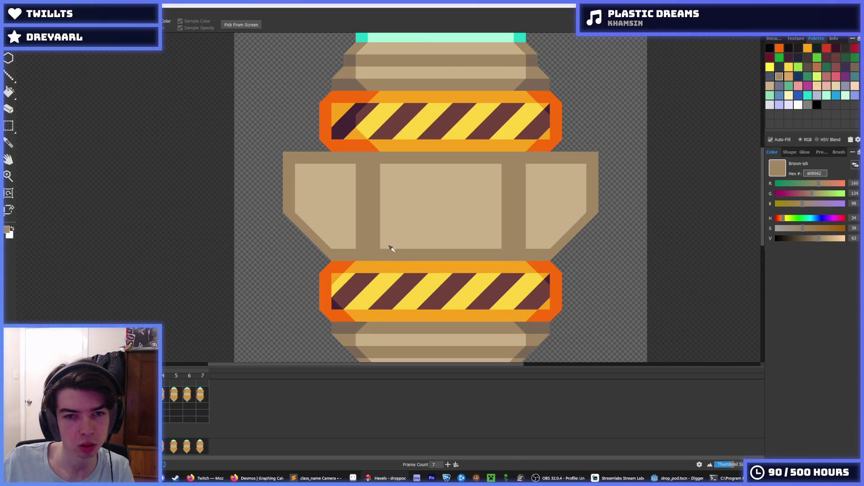
scroll(386, 247, down, 5)
scroll(451, 270, up, 4)
scroll(383, 275, left, 2)
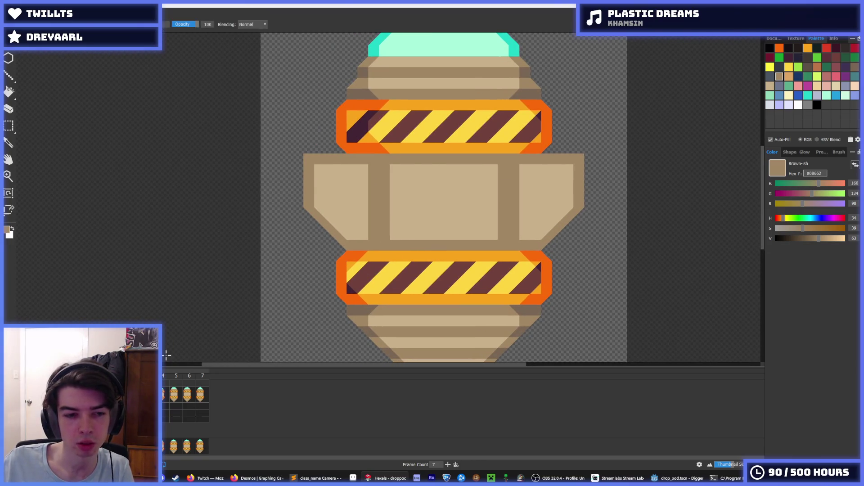
key(ctrl+z)
key(ctrl+shift+z)
Erase the left wing's lower corner along a new diagonal and repaint its brown border.
key(i)
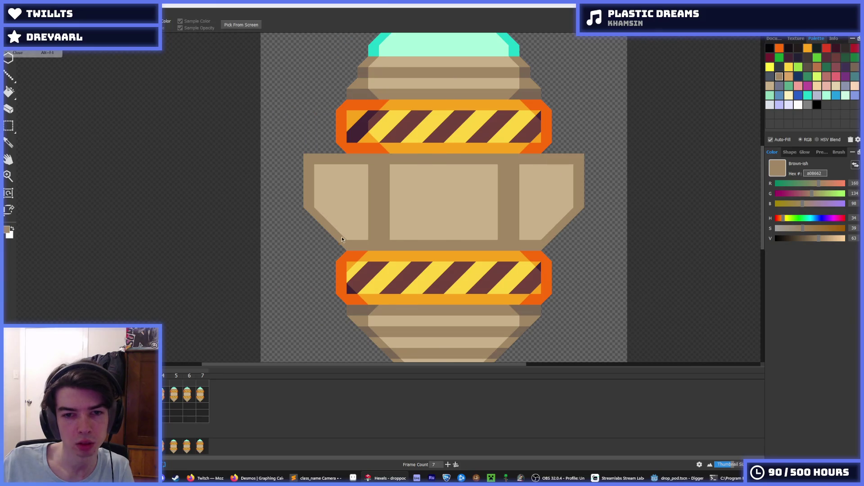
click(586, 247)
scroll(573, 247, down, 5)
key(b)
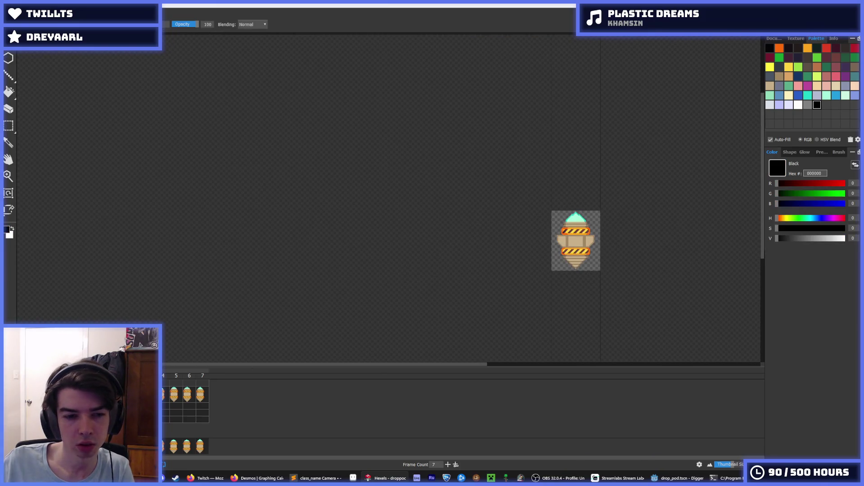
key(ctrl+z)
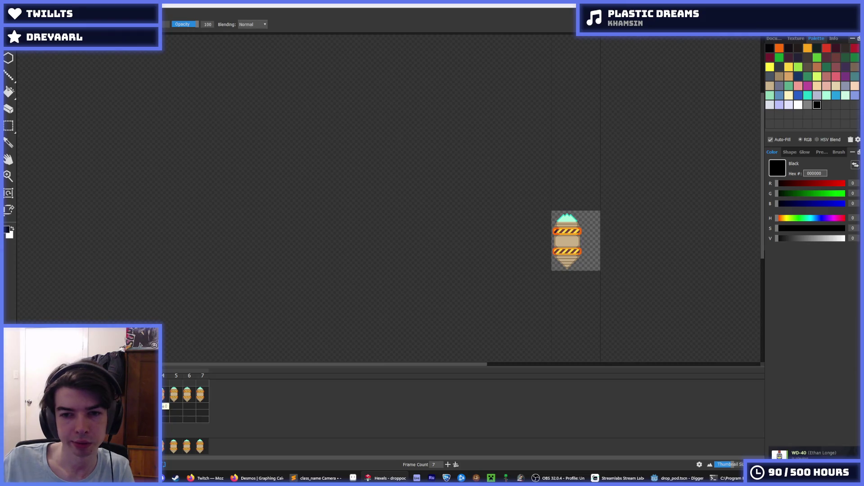
key(ctrl+shift+z)
key(i)
scroll(616, 263, up, 6)
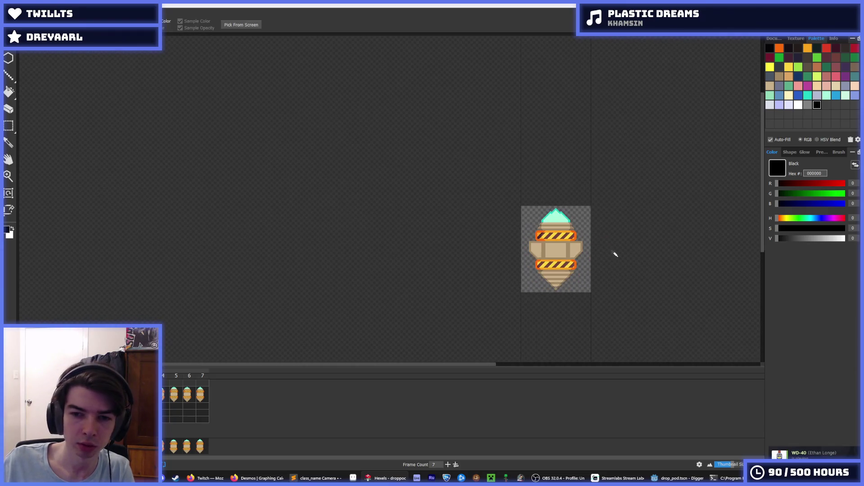
key(b)
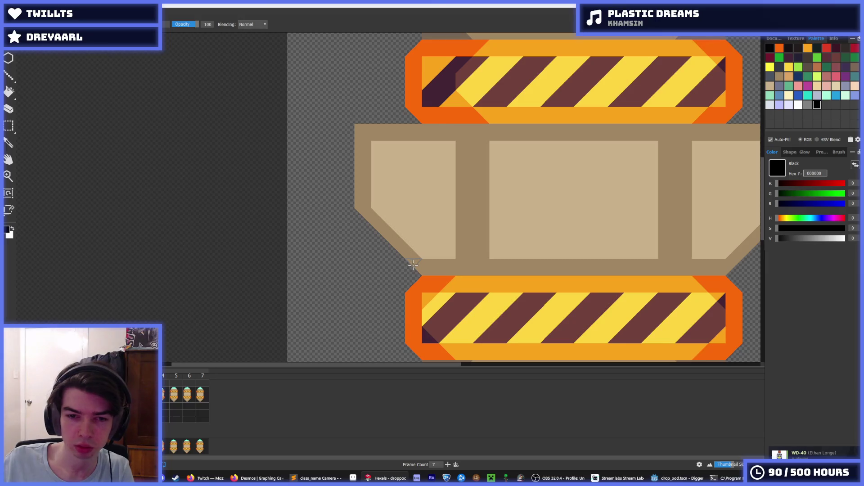
drag(415, 270, 366, 212)
alt+click(363, 171)
drag(432, 259, 367, 191)
Repaint the right wing's diagonal edge in brown and erase the notch along it.
scroll(495, 198, down, 5)
key(i)
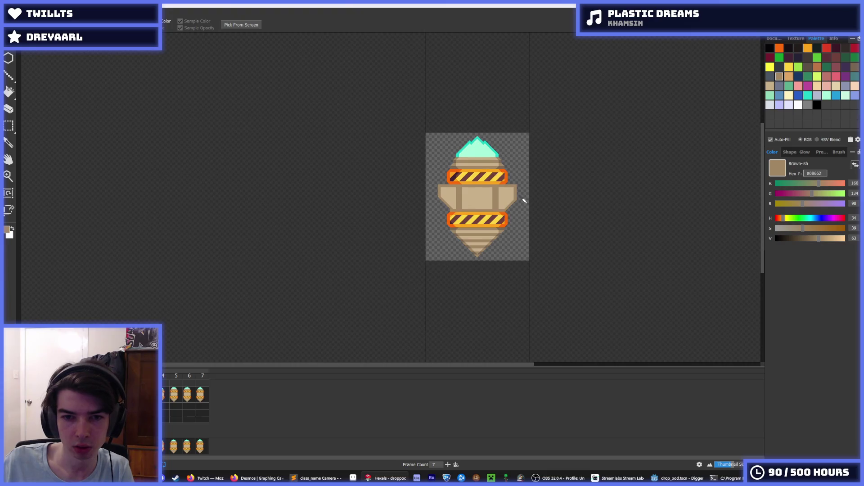
scroll(524, 201, up, 5)
key(b)
mouse_move(476, 233)
mouse_down()
mouse_move(511, 186)
mouse_move(535, 186)
mouse_up()
alt+click(513, 164)
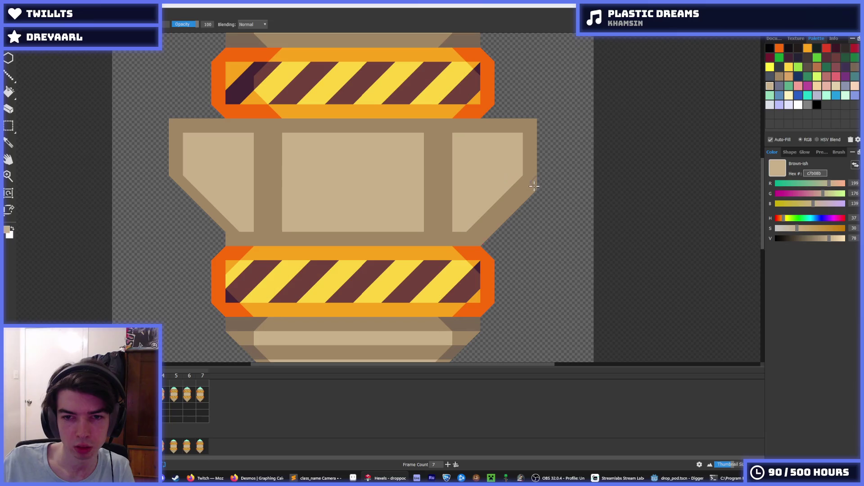
key(e)
drag(480, 241, 492, 226)
key(i)
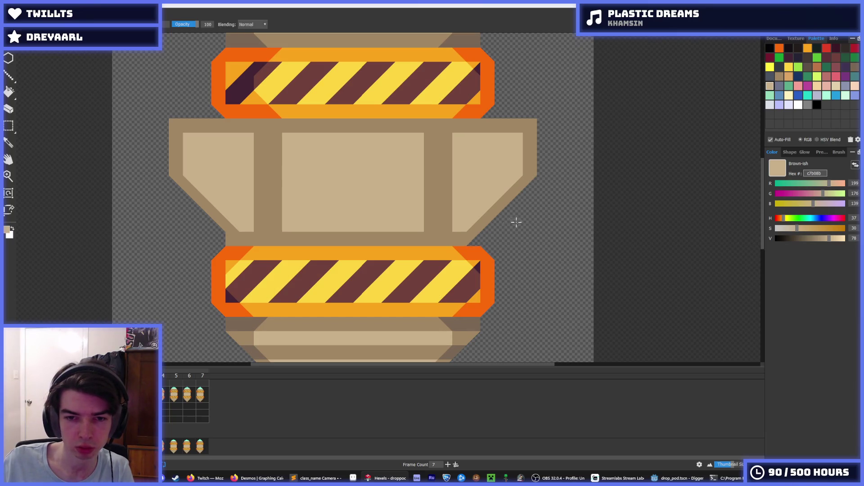
scroll(491, 228, down, 2)
scroll(490, 227, up, 2)
click(471, 226)
key(b)
Zoom out to check the whole sprite, then zoom back in on the pod's middle section.
key(i)
scroll(486, 201, down, 3)
scroll(467, 193, up, 2)
scroll(448, 191, up, 1)
scroll(445, 191, down, 2)
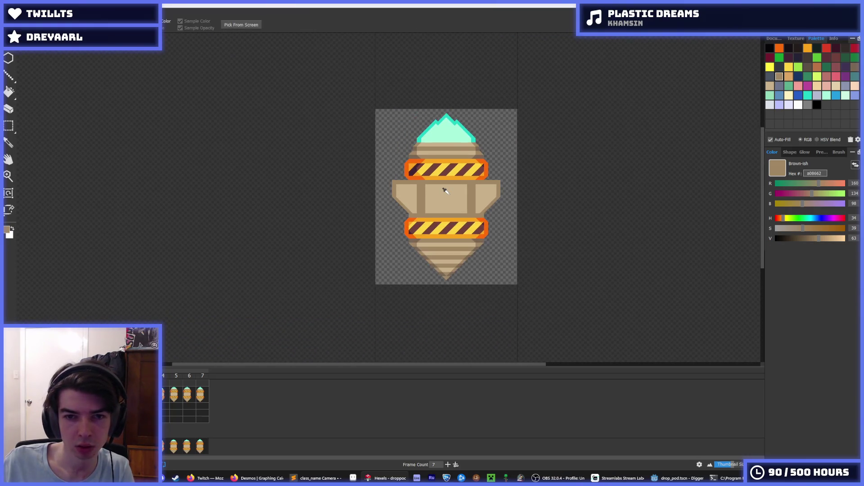
scroll(445, 191, up, 2)
scroll(438, 192, down, 3)
scroll(438, 193, up, 2)
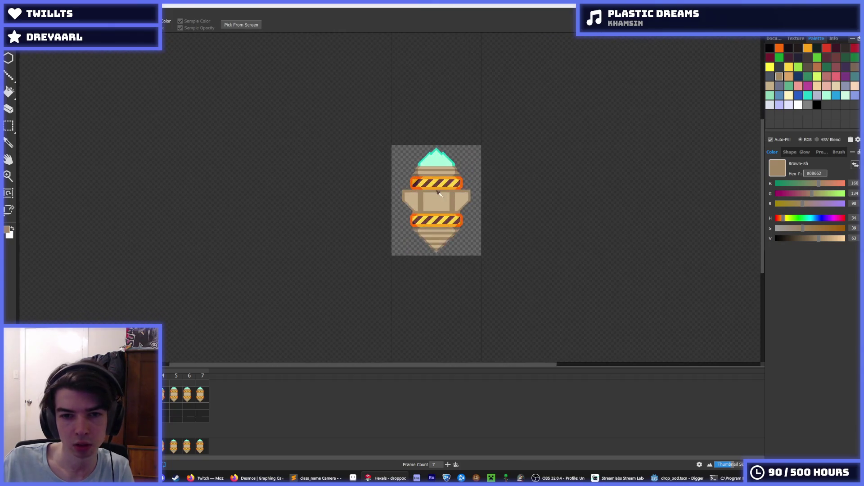
scroll(382, 227, up, 4)
key(b)
key(i)
scroll(424, 172, down, 3)
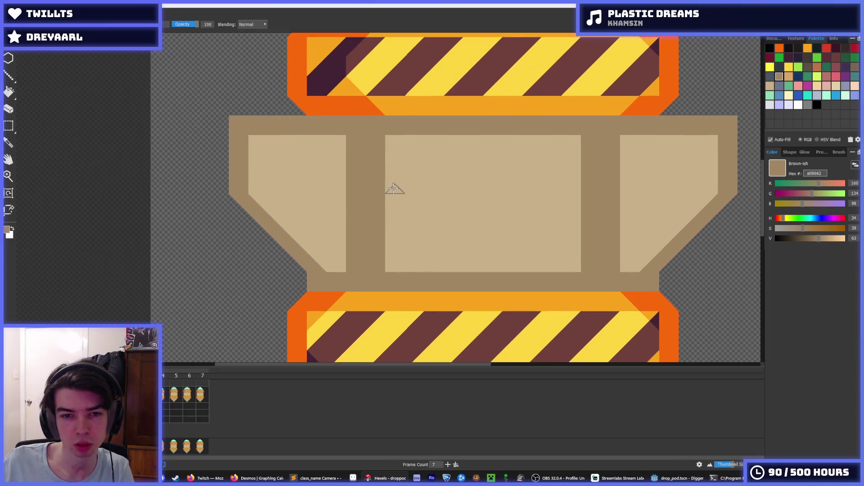
Pick grey-brown 796755 and brush a dark stripe down the left edge of each pillar.
alt+click(456, 129)
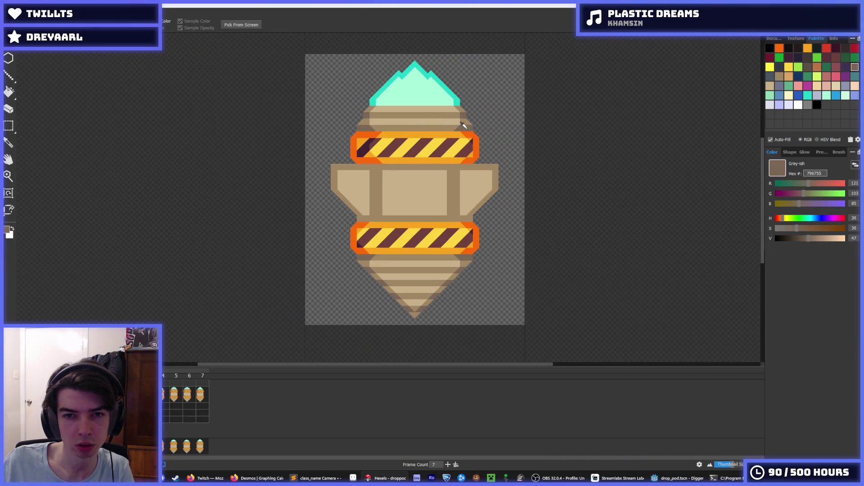
scroll(377, 186, up, 3)
drag(359, 151, 360, 234)
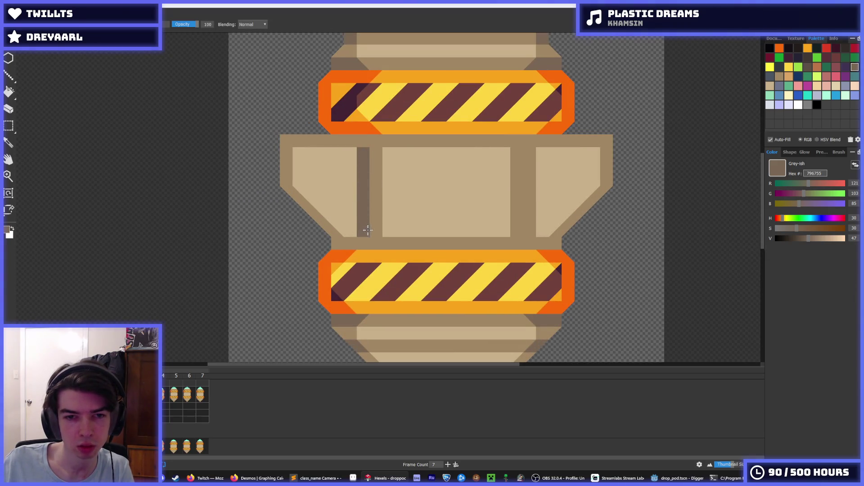
drag(513, 150, 513, 233)
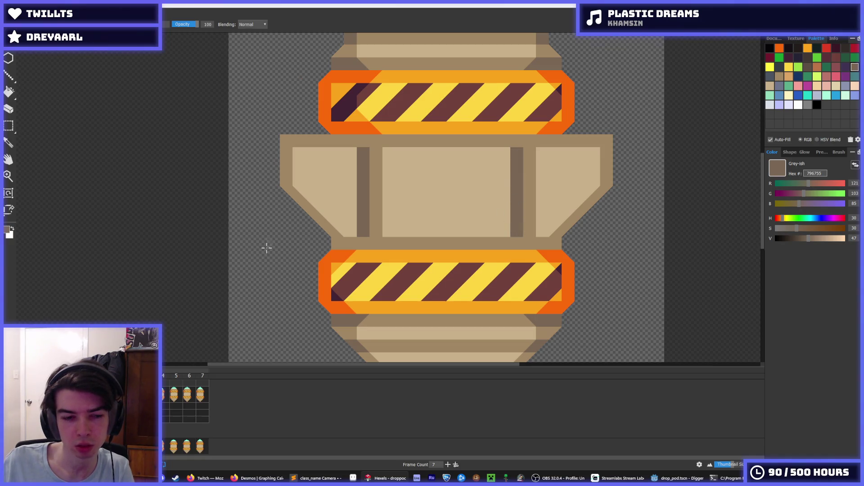
Compare with the previous frame, then even out the dark 796755 edge down the right pillar.
key(Right)
key(Left)
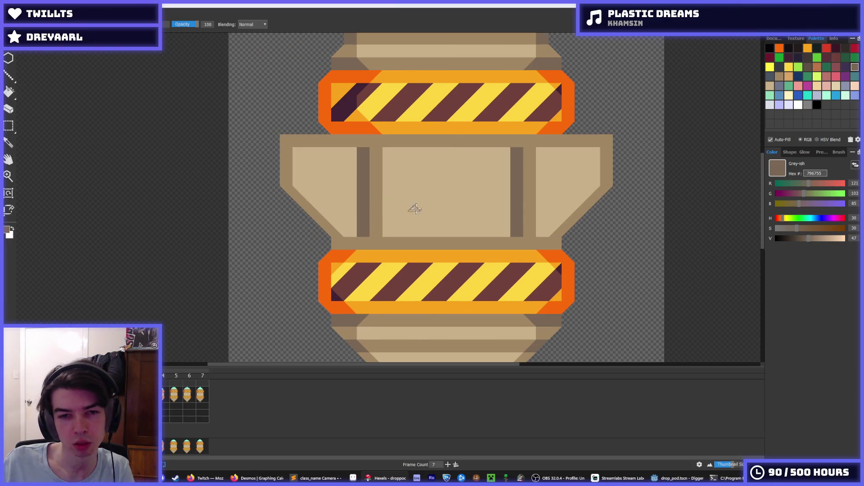
key(i)
scroll(440, 192, down, 1)
click(440, 192)
drag(444, 167, 449, 226)
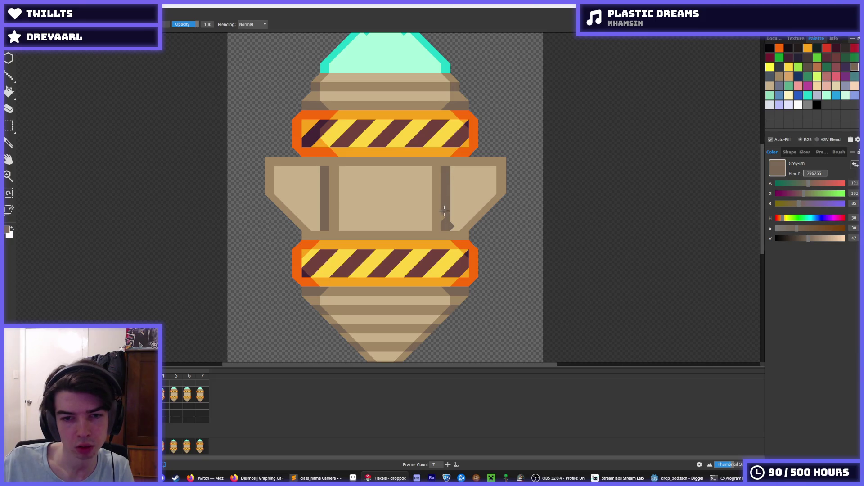
alt+click(453, 199)
alt+click(445, 209)
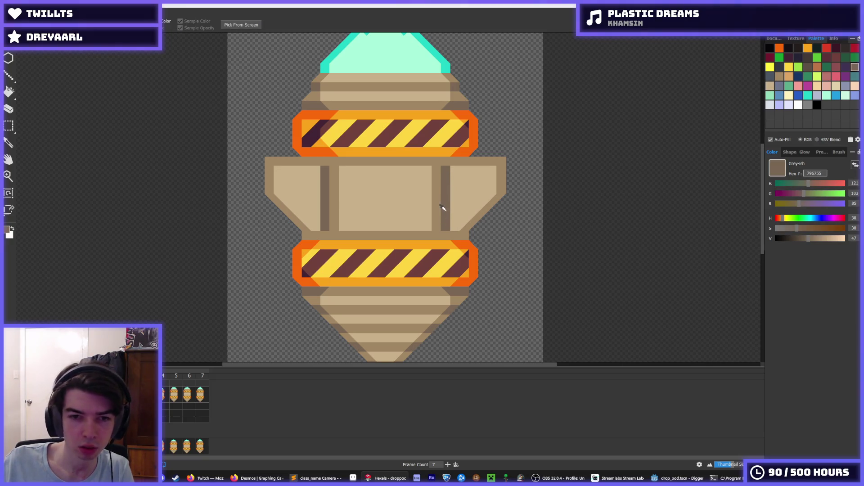
scroll(435, 226, down, 5)
scroll(402, 213, up, 5)
alt+click(358, 220)
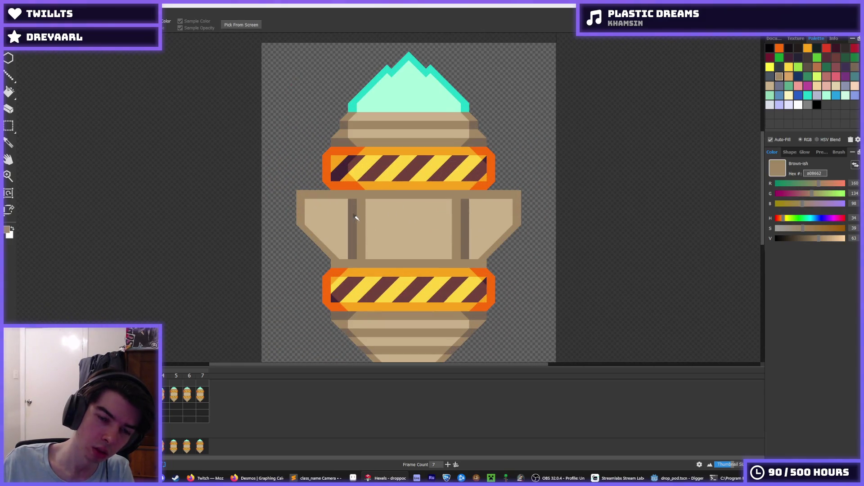
Repaint the panel edges in brown and cover the dark pillar and leftover zigzag in light tan.
mouse_move(344, 194)
mouse_down()
mouse_move(344, 249)
mouse_move(338, 203)
mouse_move(345, 240)
mouse_move(360, 204)
mouse_move(359, 240)
mouse_up()
alt+click(368, 211)
scroll(365, 248, down, 5)
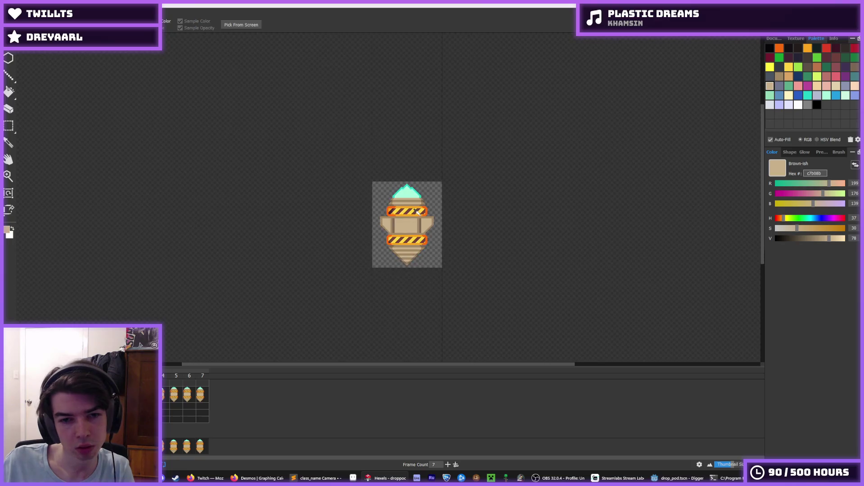
scroll(417, 211, down, 2)
scroll(420, 212, up, 8)
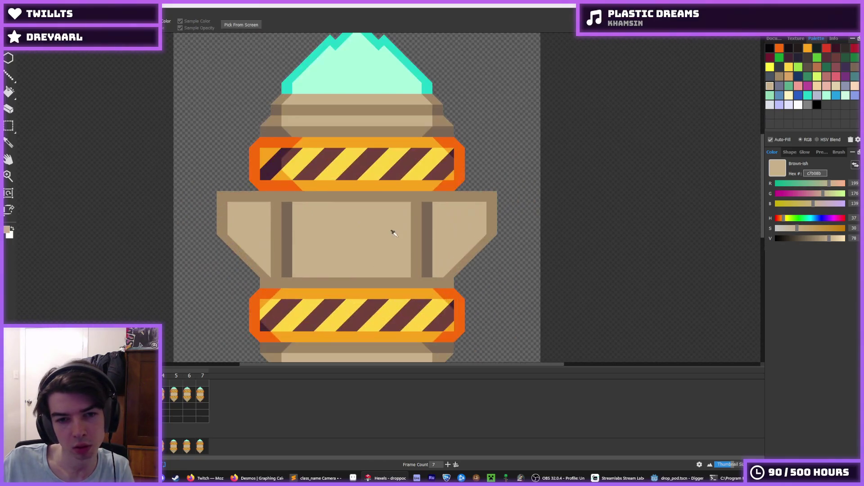
alt+click(432, 200)
mouse_move(468, 183)
mouse_down()
mouse_move(464, 288)
mouse_move(466, 198)
mouse_move(466, 216)
mouse_up()
alt+click(396, 193)
mouse_move(428, 185)
mouse_down()
mouse_move(428, 297)
mouse_move(426, 216)
mouse_up()
alt+click(435, 304)
Chamfer the panel corners in brown and extend the dark pillar through both bands.
drag(245, 304, 241, 287)
drag(241, 198, 243, 185)
mouse_move(435, 193)
mouse_down()
mouse_move(446, 170)
mouse_move(425, 174)
mouse_move(434, 170)
mouse_up()
alt+click(448, 191)
alt+click(419, 174)
alt+click(446, 180)
mouse_move(445, 289)
mouse_down()
mouse_move(432, 313)
mouse_move(451, 310)
mouse_up()
drag(223, 304, 237, 313)
drag(229, 176, 226, 170)
Zoom out to review the whole sprite, then back in on the middle section.
key(i)
scroll(243, 171, down, 5)
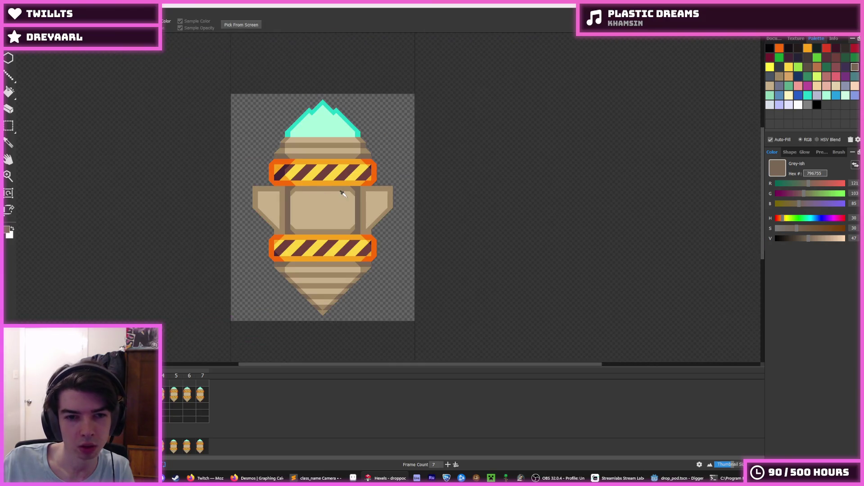
scroll(330, 199, up, 5)
key(b)
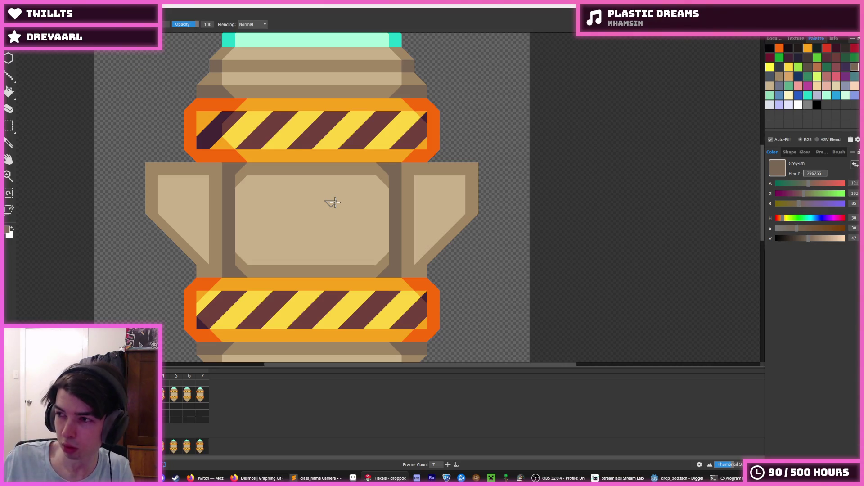
Eyedrop the mid-brown a08662 from the pod as the painting colour.
key(i)
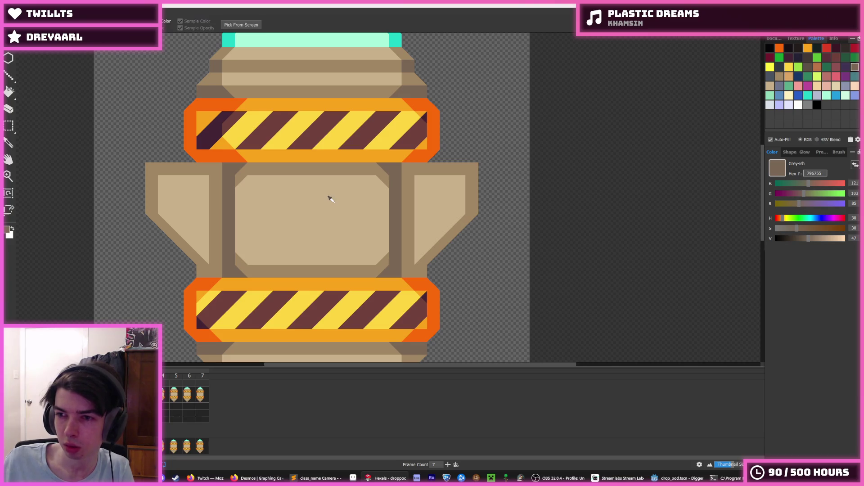
key(b)
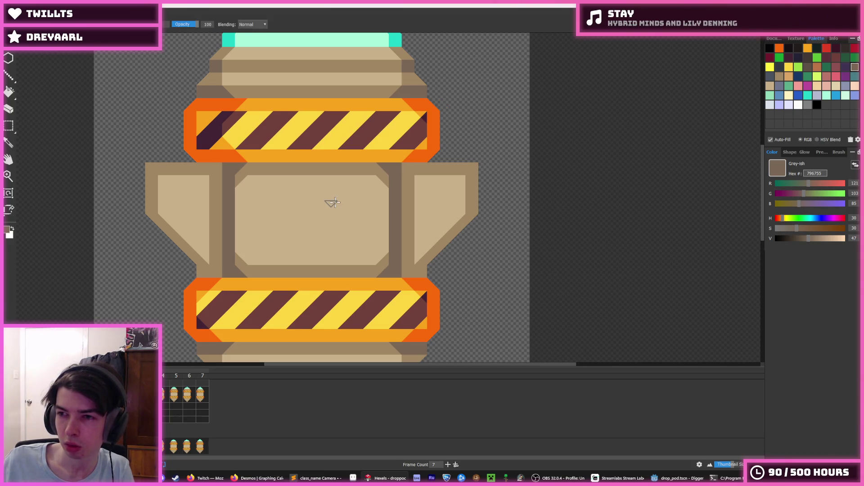
key(i)
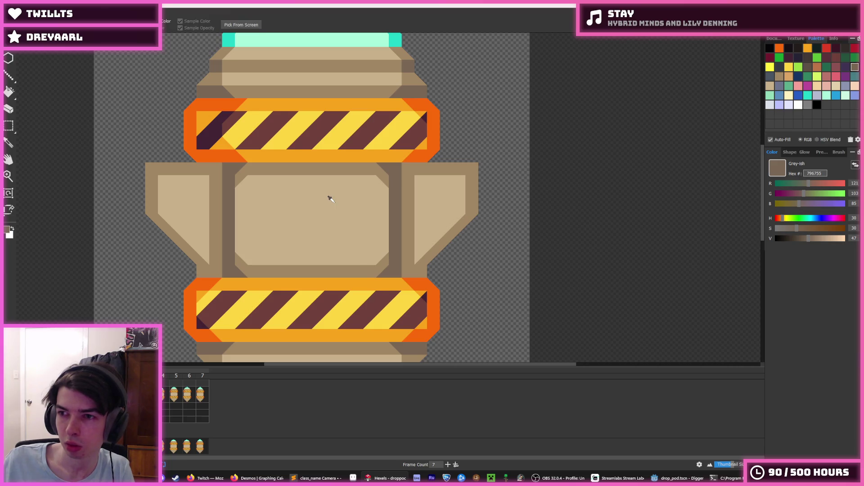
scroll(330, 199, down, 2)
scroll(279, 181, up, 3)
key(b)
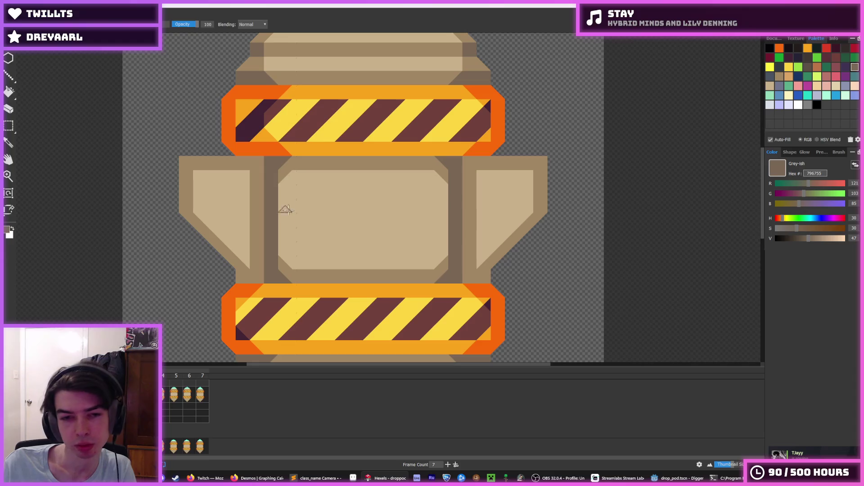
key(i)
scroll(304, 204, down, 4)
scroll(305, 204, down, 2)
scroll(306, 202, up, 2)
scroll(308, 199, down, 3)
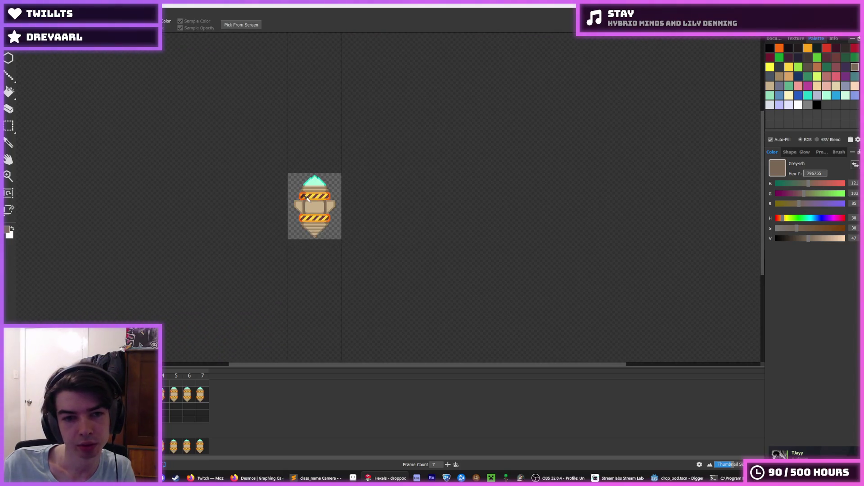
scroll(309, 198, up, 5)
click(303, 234)
Fill the left and right pillars with mid-brown, undoing an accidental background fill.
key(g)
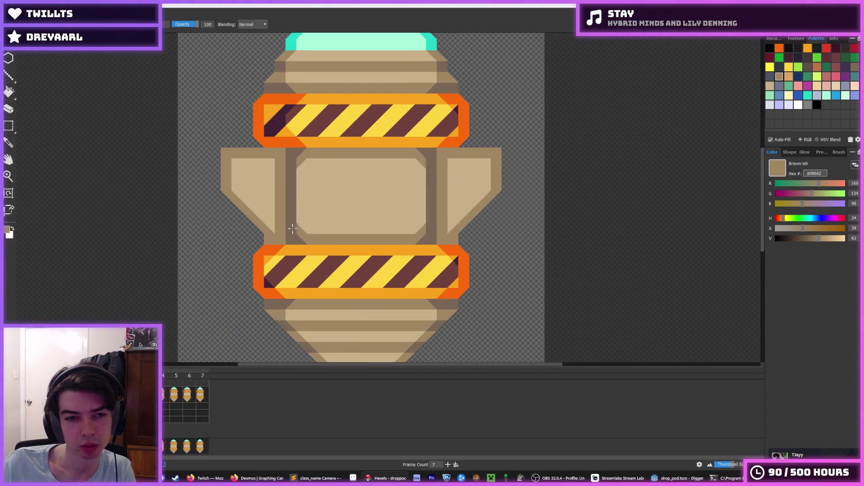
click(305, 198)
scroll(311, 221, up, 3)
key(ctrl+z)
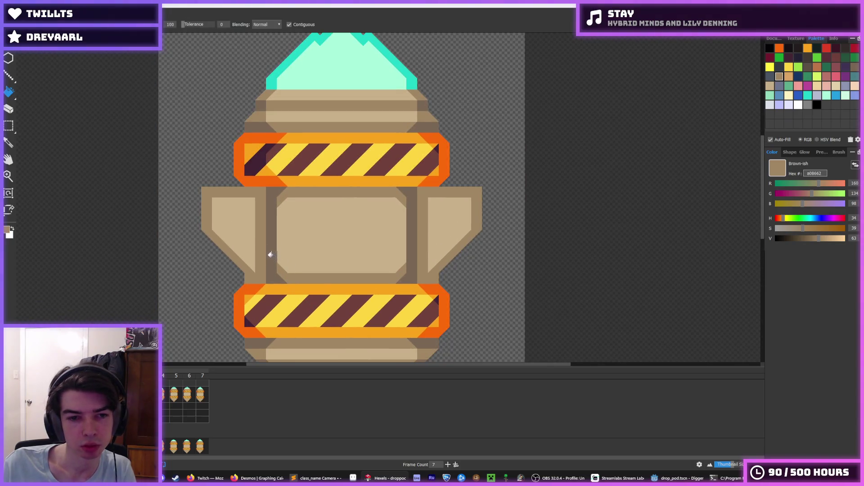
click(269, 253)
click(407, 244)
scroll(407, 243, down, 5)
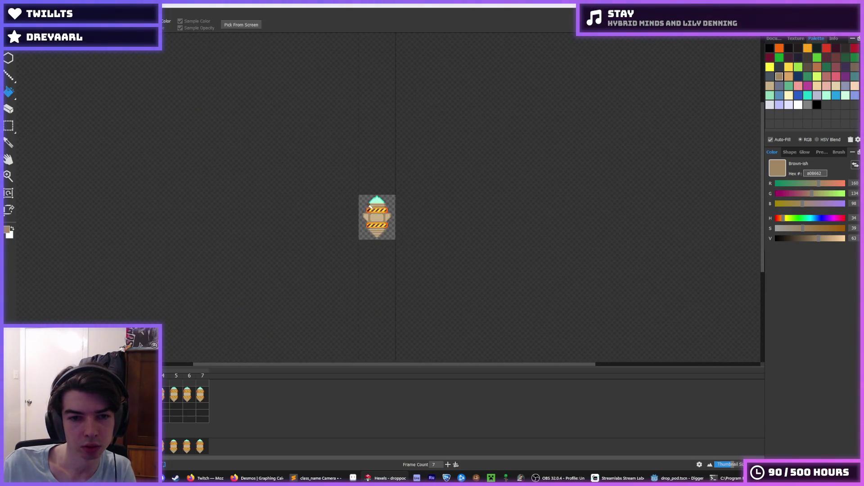
scroll(369, 212, up, 5)
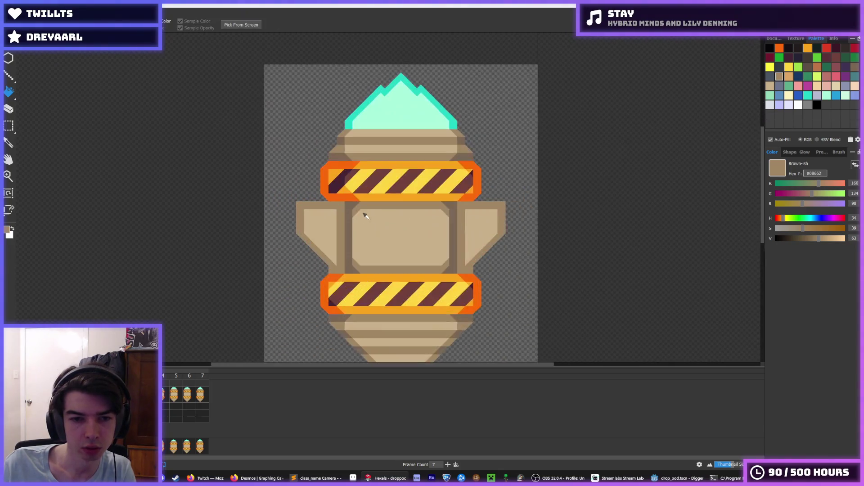
Fill the left and right wing panels with mid-brown a08662.
alt+click(343, 218)
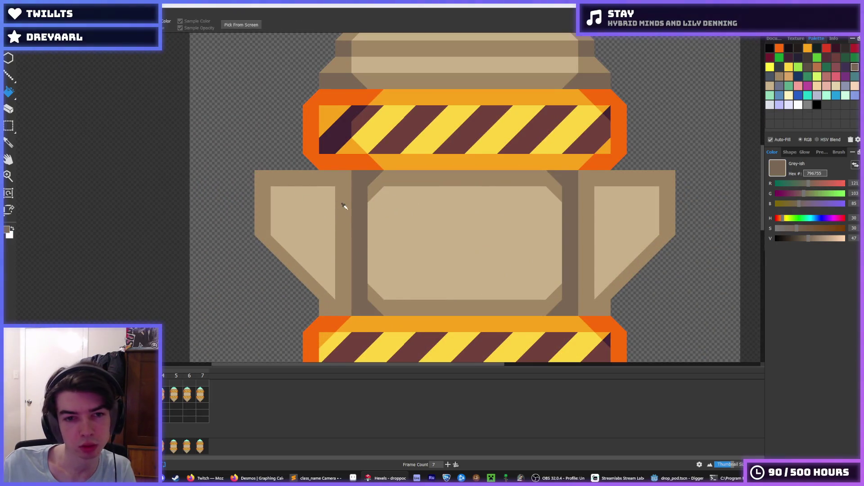
alt+click(343, 204)
click(330, 211)
click(617, 233)
scroll(626, 221, down, 5)
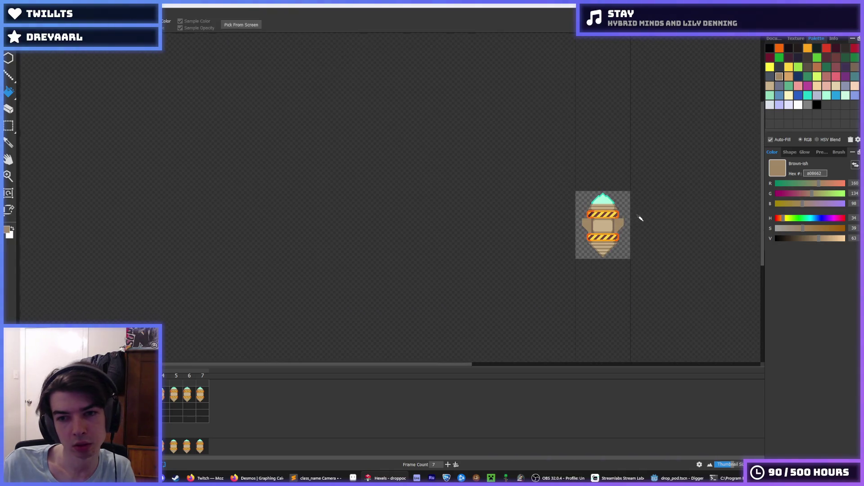
scroll(641, 218, up, 5)
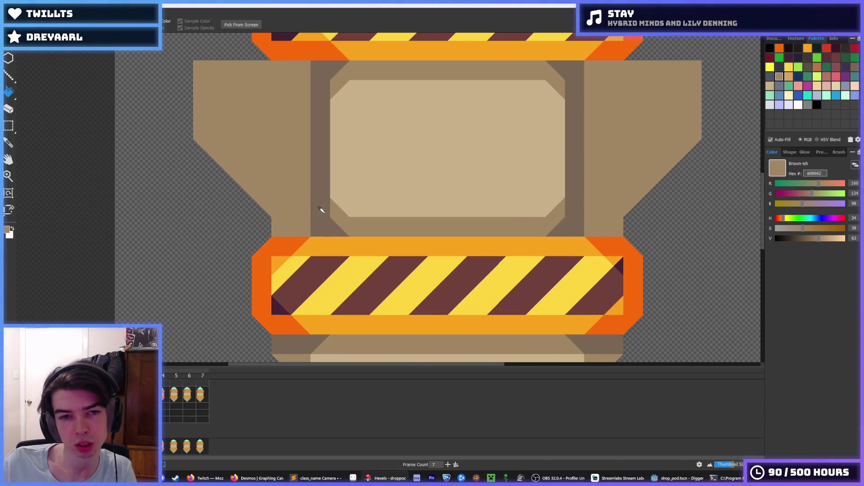
Paint dark grey 796755 edge strips along the left and right wings.
alt+click(321, 210)
mouse_move(312, 72)
mouse_down()
mouse_move(199, 69)
mouse_move(212, 144)
mouse_move(283, 231)
mouse_move(306, 228)
mouse_up()
scroll(354, 209, down, 5)
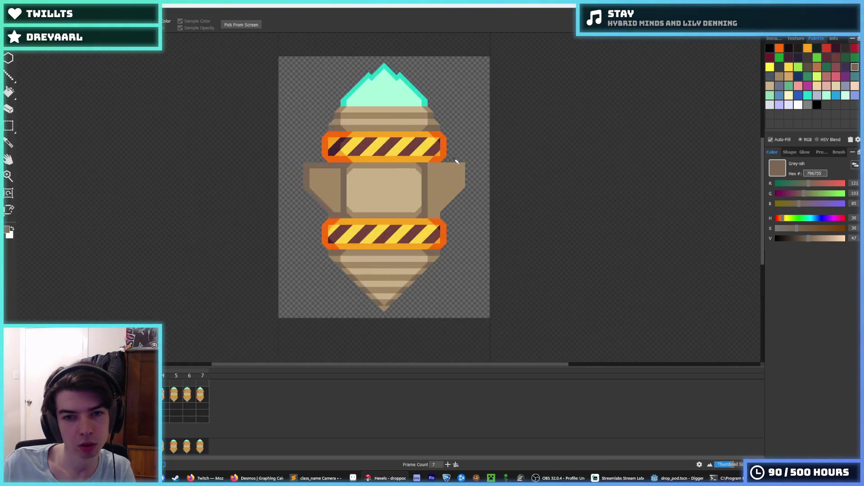
scroll(457, 161, up, 3)
mouse_move(402, 166)
mouse_down()
mouse_move(467, 166)
mouse_move(463, 214)
mouse_move(401, 267)
mouse_up()
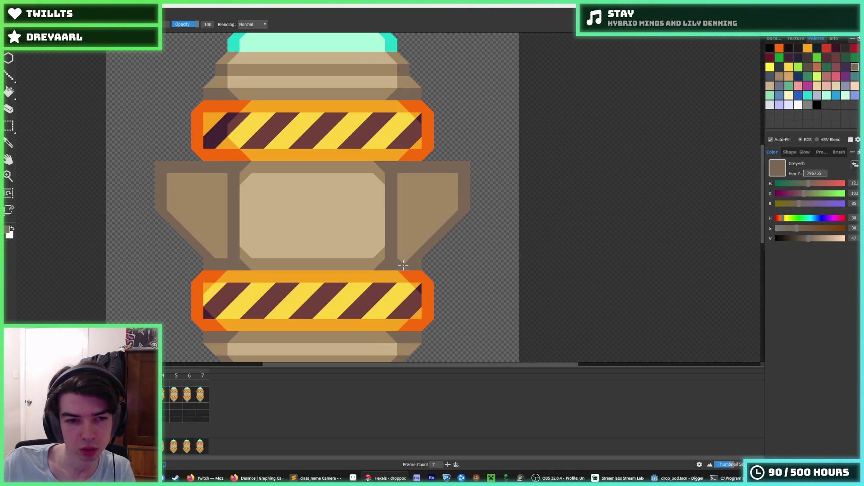
Re-sample mid-brown a08662 from the right wing and return to the brush.
alt+click(407, 235)
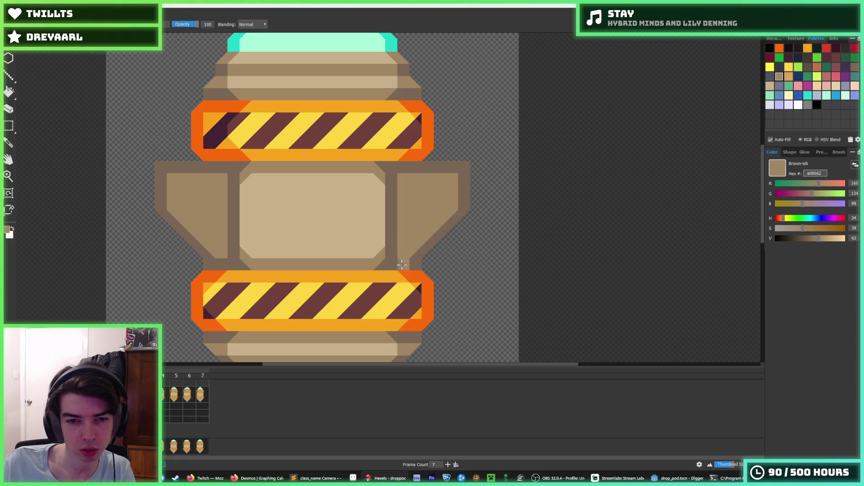
scroll(405, 203, down, 5)
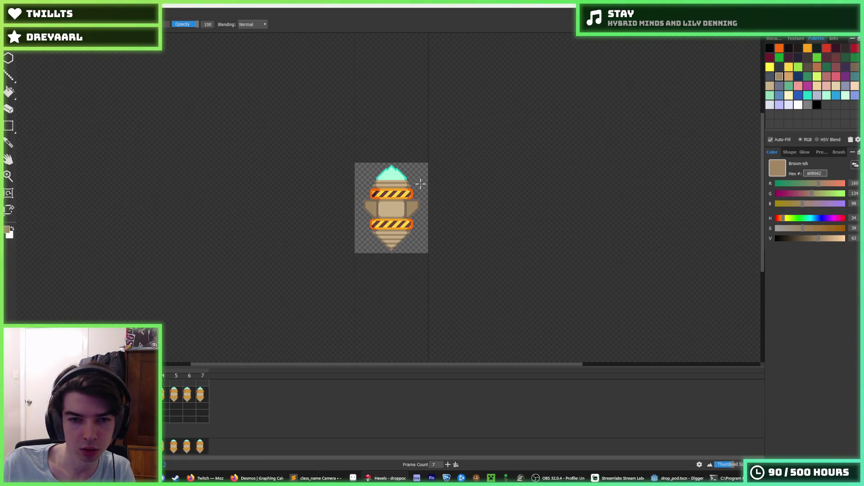
scroll(419, 189, up, 5)
key(b)
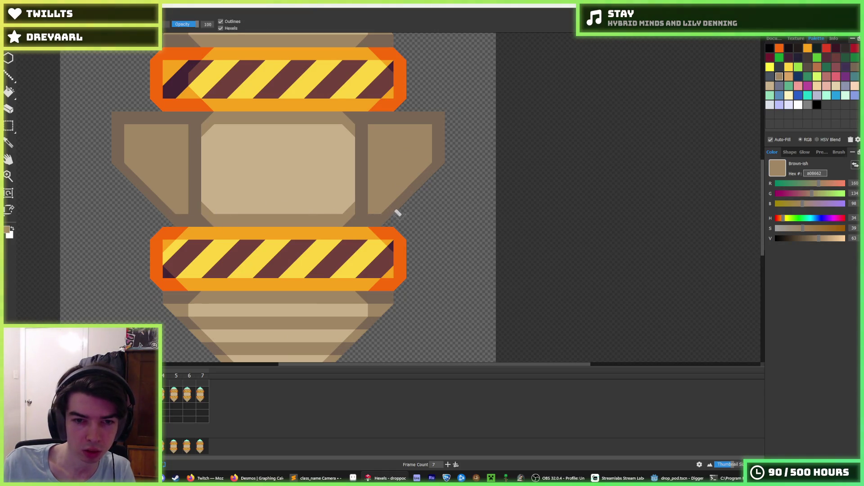
scroll(395, 212, down, 4)
scroll(362, 167, down, 5)
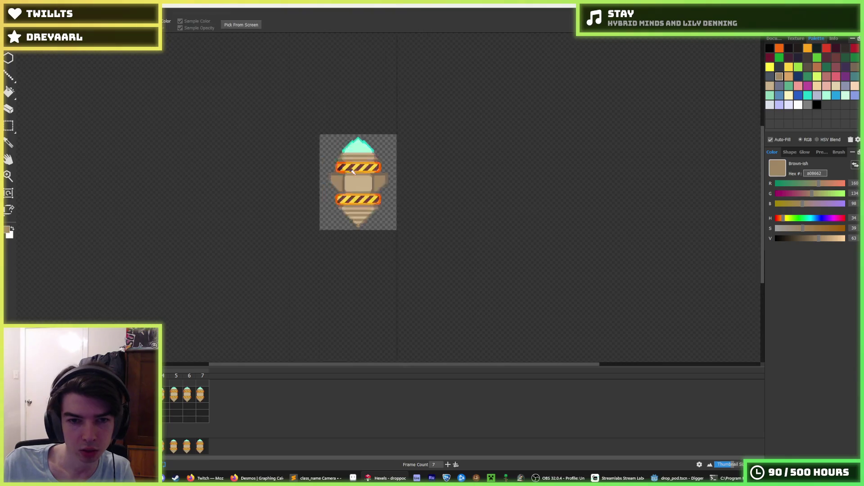
scroll(344, 167, up, 8)
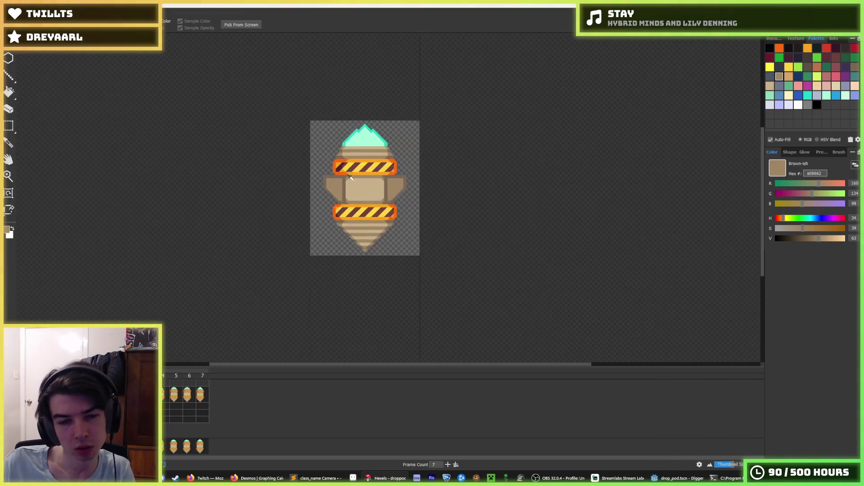
Paint and fill both wing panels with light beige c7b08b.
click(341, 191)
mouse_move(247, 129)
mouse_down()
mouse_move(248, 247)
mouse_move(244, 153)
mouse_move(226, 193)
mouse_up()
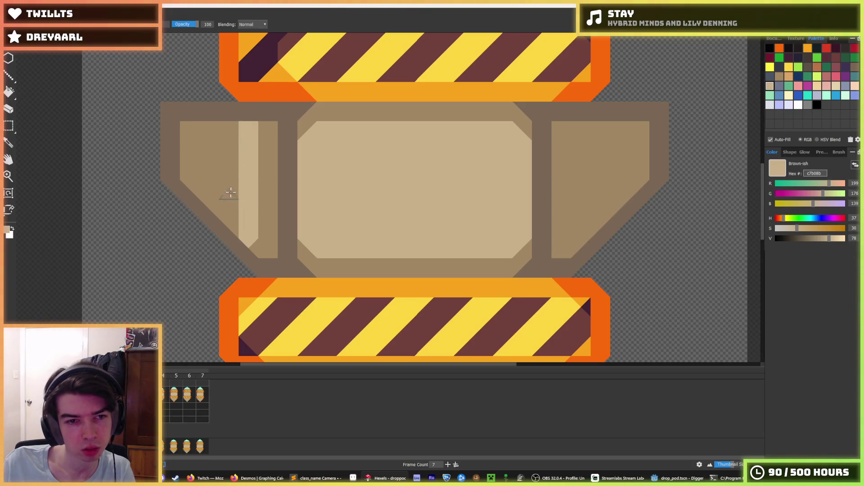
key(f)
click(227, 180)
key(b)
mouse_move(581, 234)
mouse_down()
mouse_move(581, 126)
mouse_move(588, 228)
mouse_move(563, 210)
mouse_up()
key(f)
click(602, 187)
key(b)
Fill both wings' dark outlines with mid-brown a08662, redoing one misplaced fill.
alt+click(558, 212)
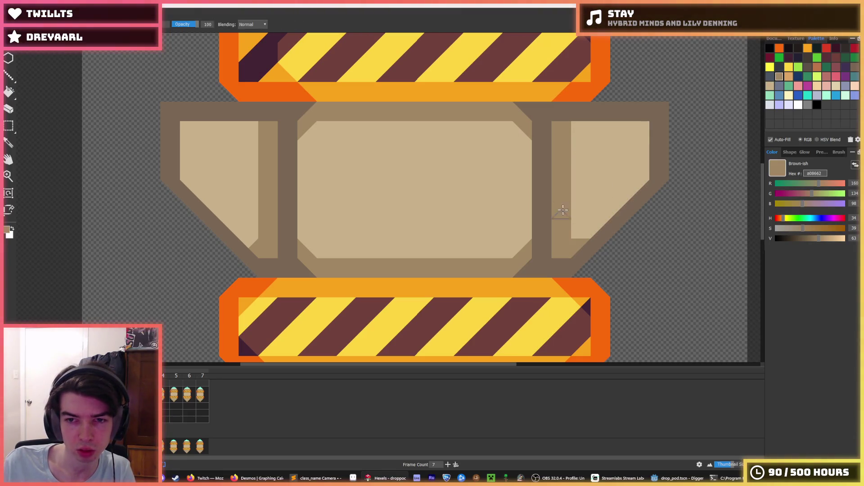
alt+click(579, 223)
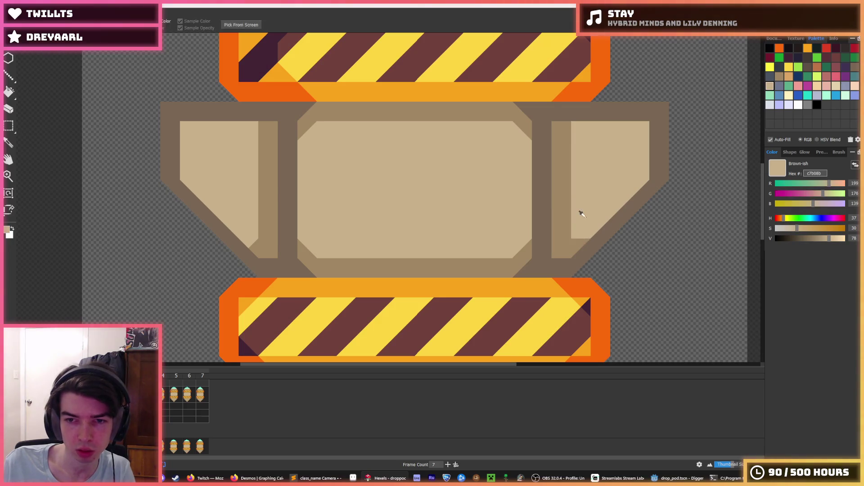
scroll(581, 213, down, 5)
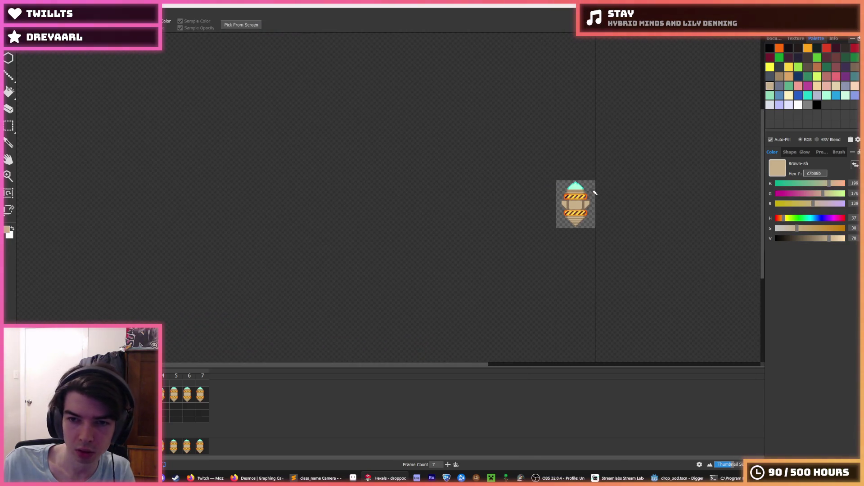
scroll(594, 193, up, 5)
alt+click(428, 206)
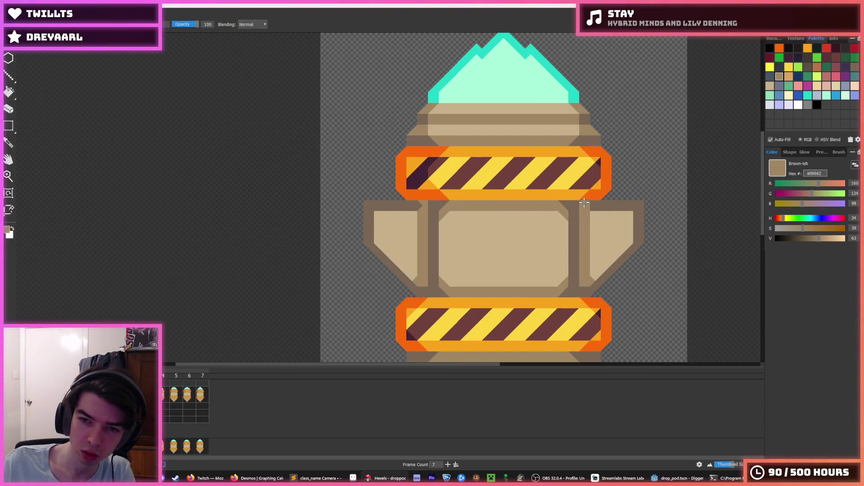
key(f)
click(594, 284)
click(416, 286)
key(ctrl+z)
click(407, 279)
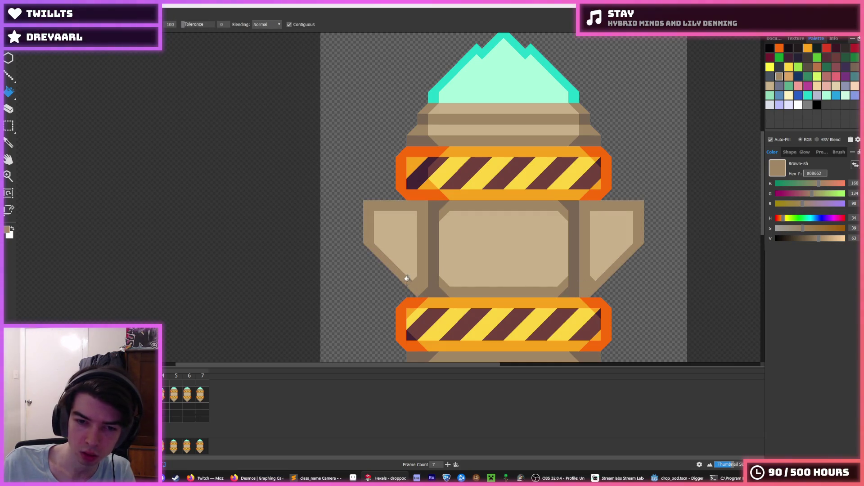
Eyedrop the grey-brown 796755 from the strip as the painting colour.
scroll(477, 234, down, 5)
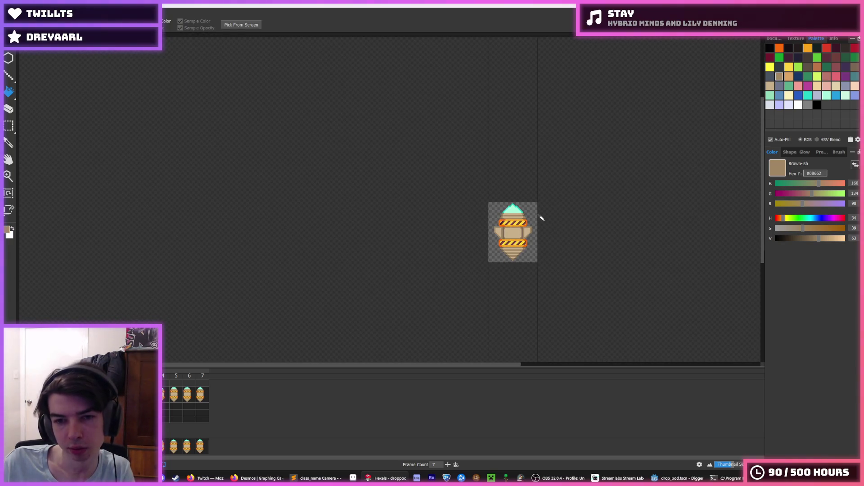
scroll(542, 219, down, 1)
scroll(542, 219, up, 1)
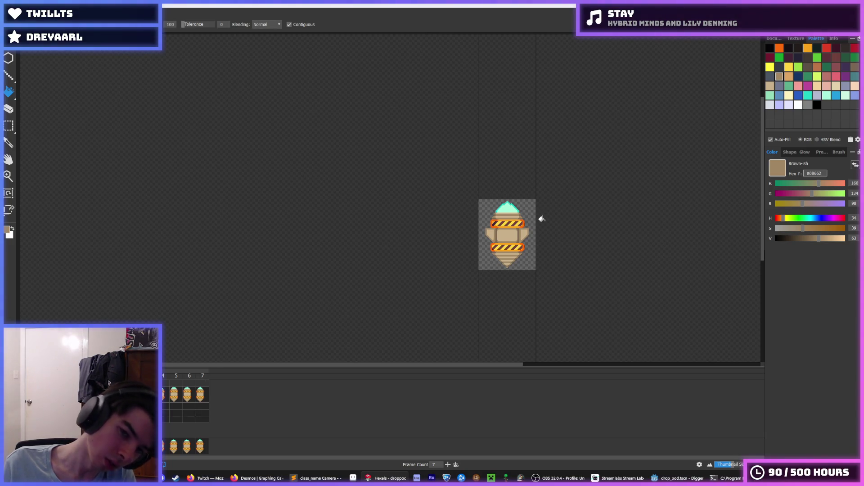
scroll(529, 225, up, 5)
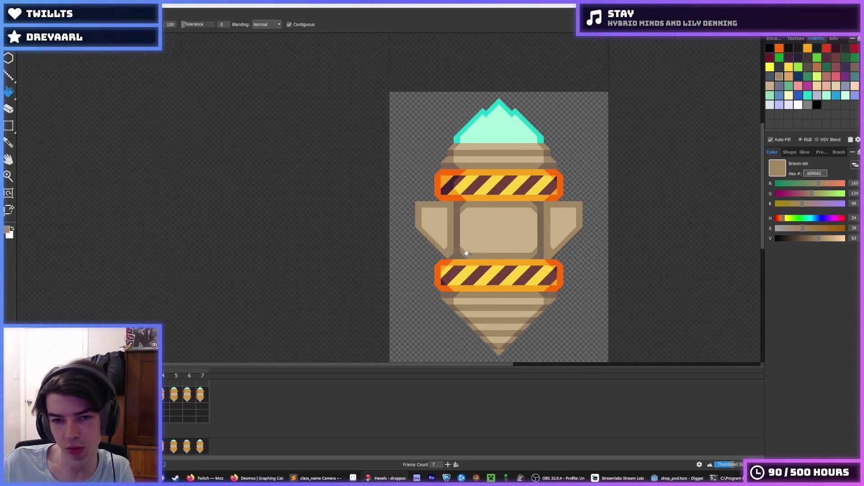
scroll(545, 220, down, 5)
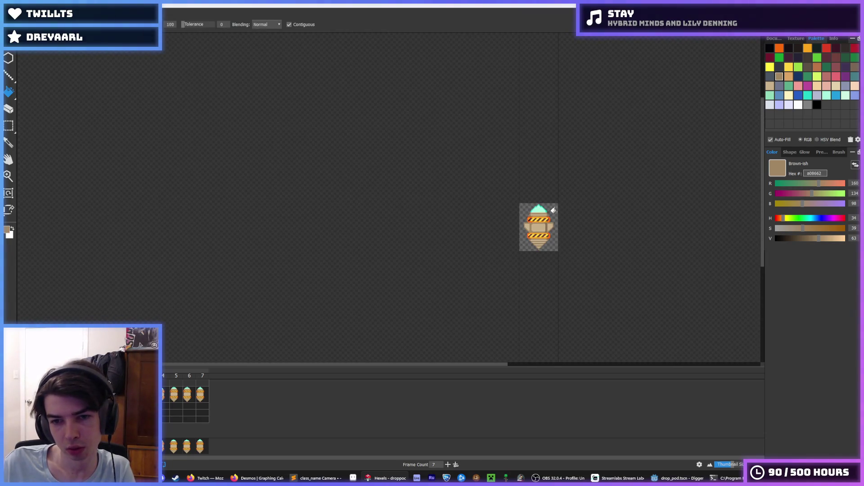
scroll(553, 210, up, 5)
click(441, 233)
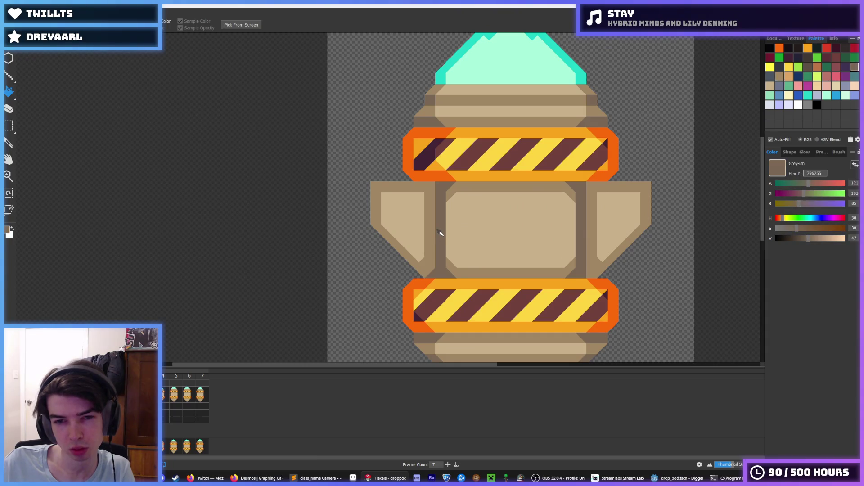
Paint mid-brown strips straightening the central panel's left and right edges.
click(470, 181)
mouse_move(454, 198)
mouse_down()
mouse_move(450, 259)
mouse_move(455, 200)
mouse_move(461, 269)
mouse_up()
drag(568, 197, 566, 263)
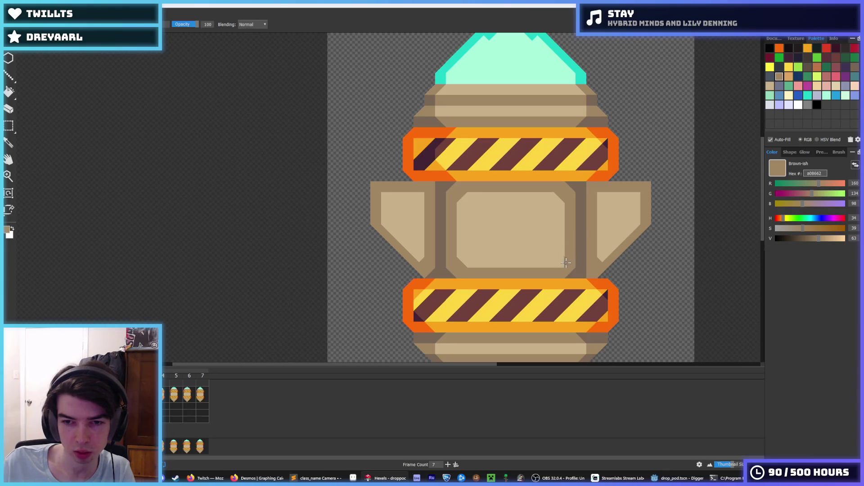
scroll(585, 225, down, 4)
scroll(587, 223, up, 2)
scroll(581, 228, down, 3)
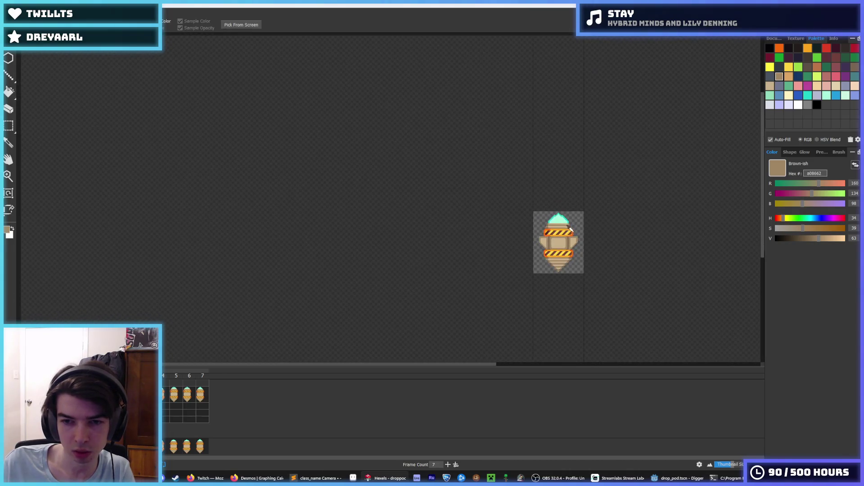
scroll(570, 234, up, 4)
Sample light tan c7b08b and cover the left panel's dark notch and right panel's dark edge.
alt+click(475, 233)
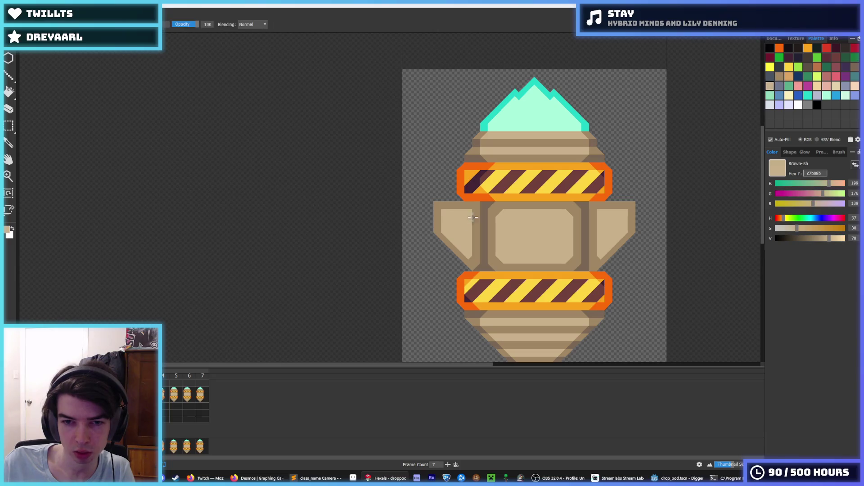
mouse_move(475, 234)
mouse_down()
mouse_move(476, 214)
mouse_move(472, 260)
mouse_up()
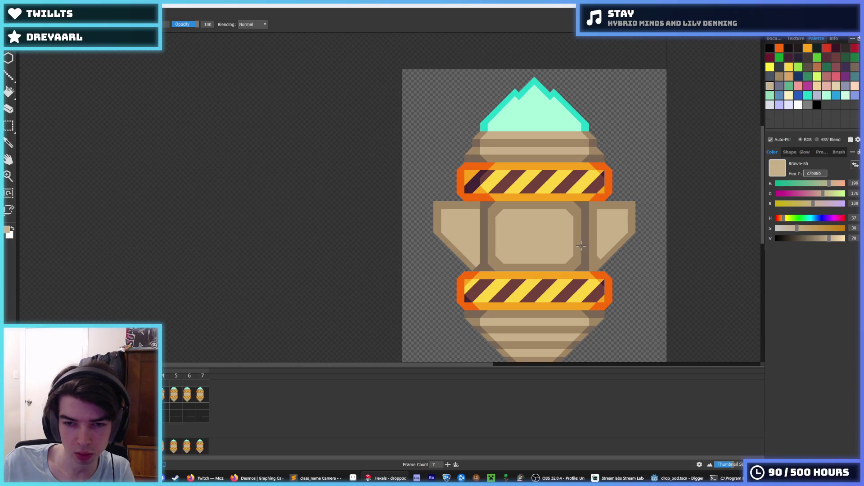
drag(592, 210, 592, 239)
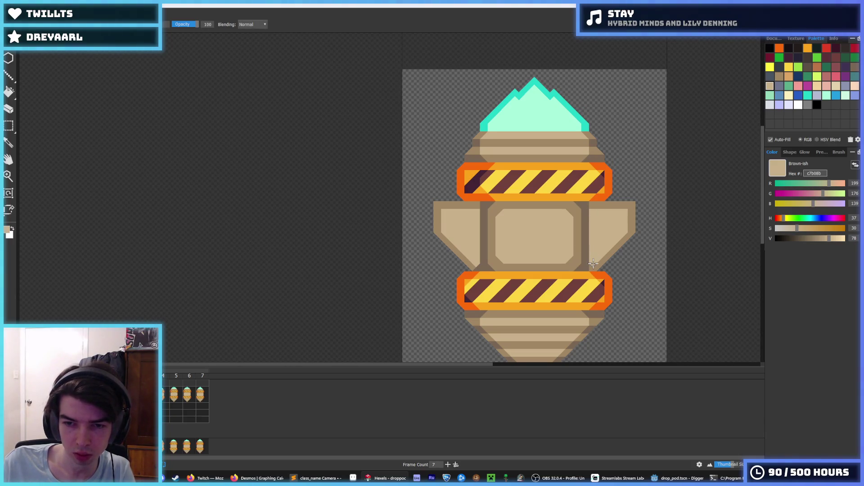
scroll(633, 219, down, 6)
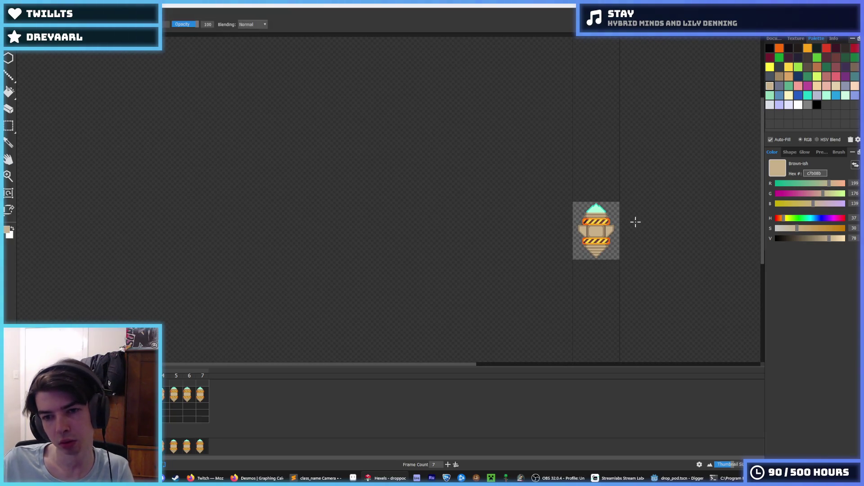
key(i)
scroll(542, 240, up, 6)
scroll(448, 256, down, 5)
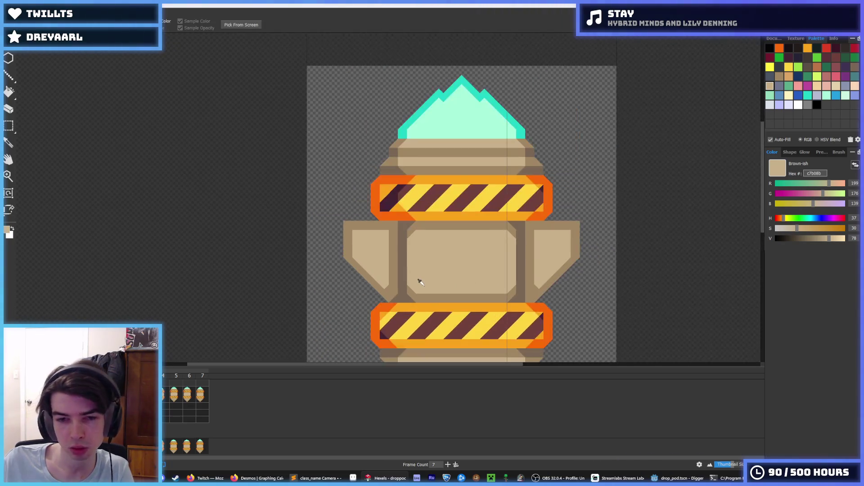
Sample the dark grey-brown, medium brown a08662 and light tan c7b08b from the sprite.
scroll(419, 282, up, 5)
key(b)
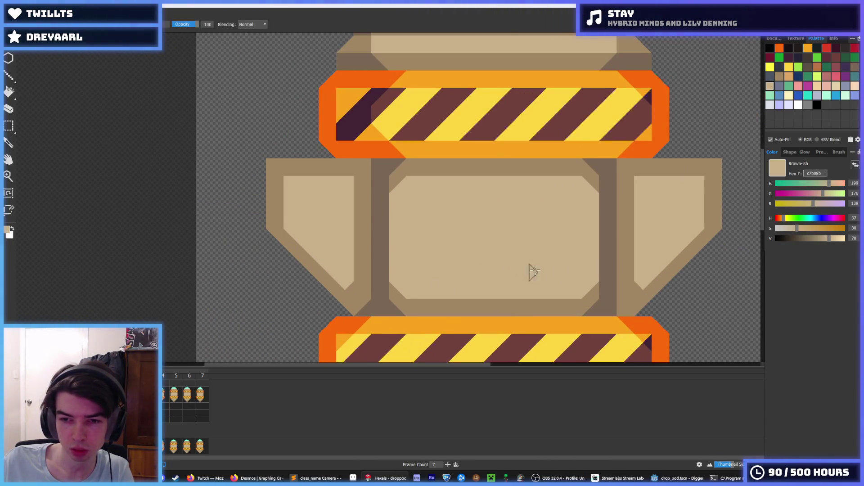
alt+click(611, 304)
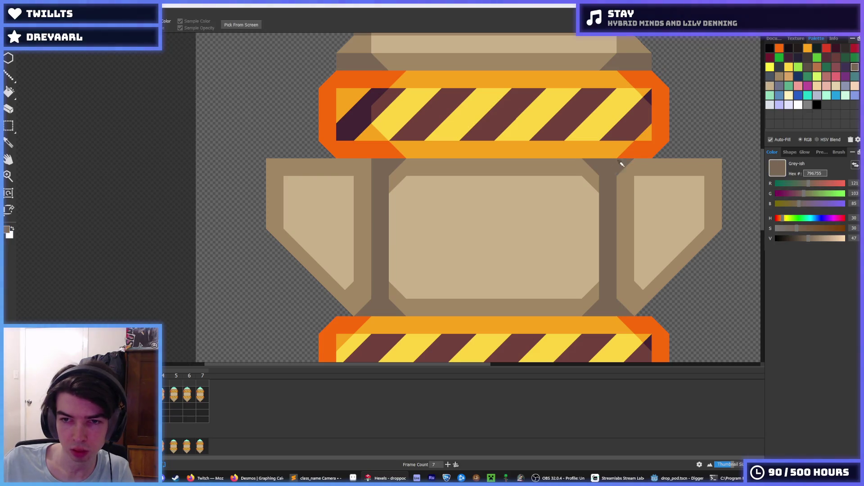
key(i)
scroll(622, 162, down, 3)
scroll(598, 170, up, 3)
key(b)
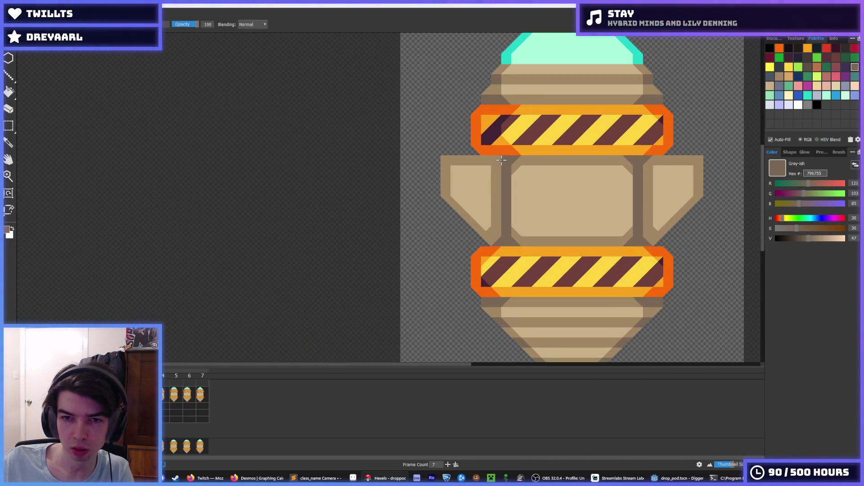
alt+click(487, 168)
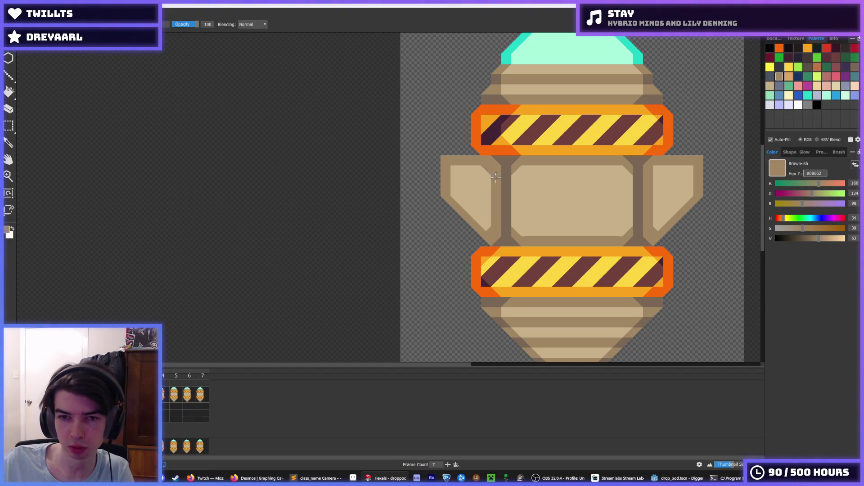
alt+click(487, 166)
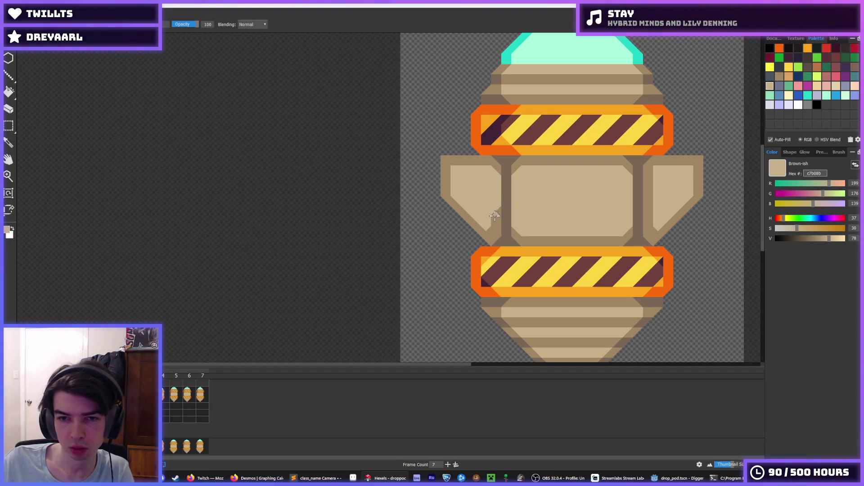
Paint light tan c7b08b over the left wing's dark diagonal outline.
scroll(559, 199, down, 5)
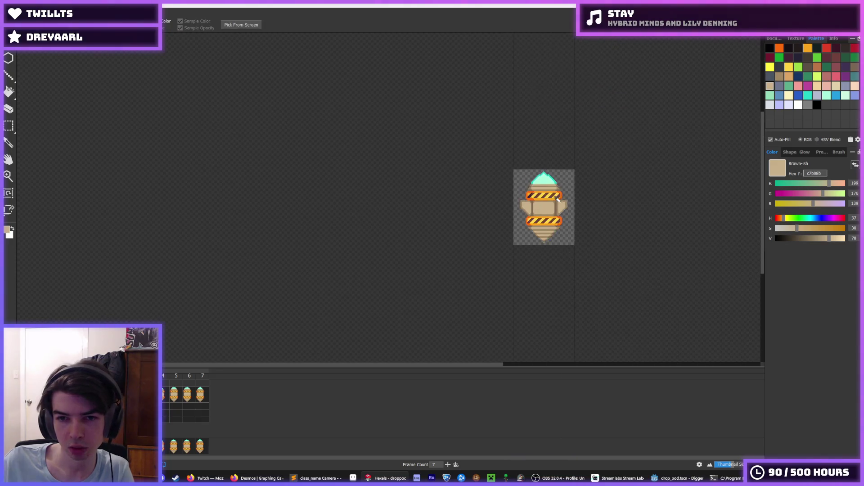
scroll(549, 195, down, 2)
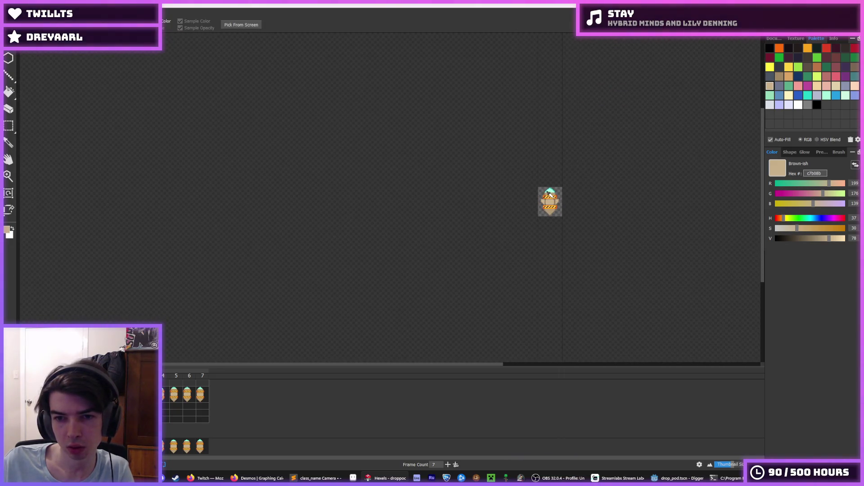
scroll(552, 193, up, 3)
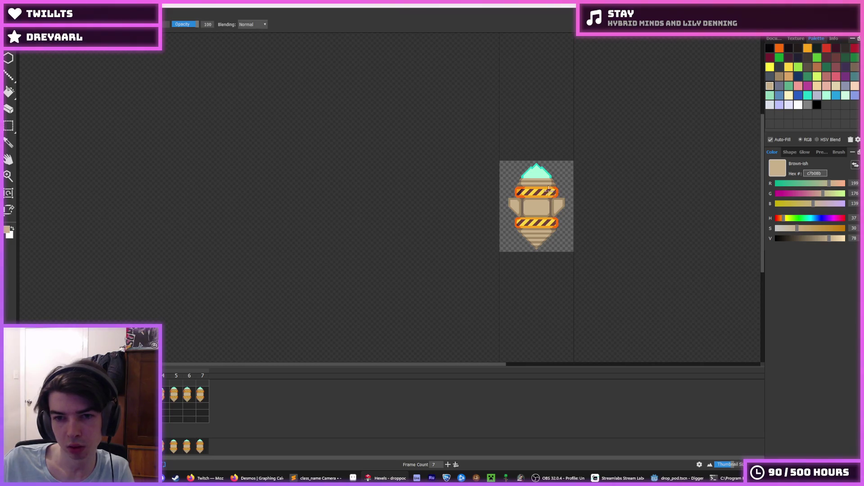
scroll(547, 191, down, 2)
scroll(523, 198, up, 5)
key(b)
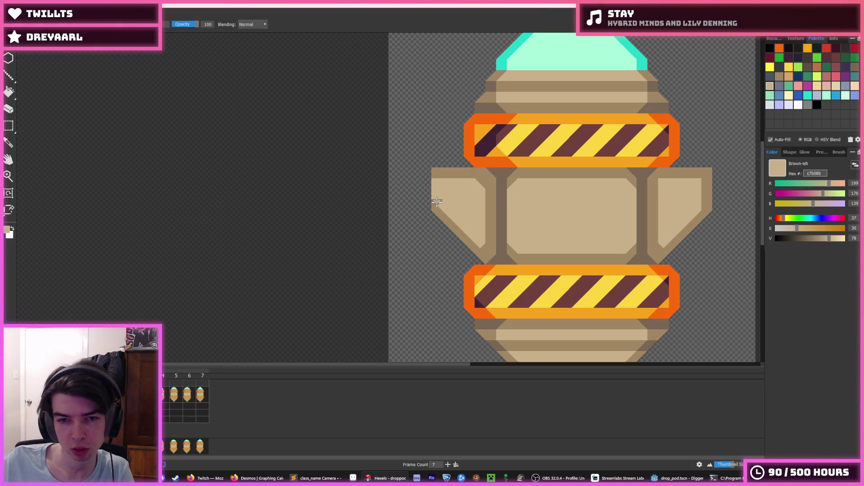
scroll(478, 208, down, 2)
scroll(423, 228, up, 3)
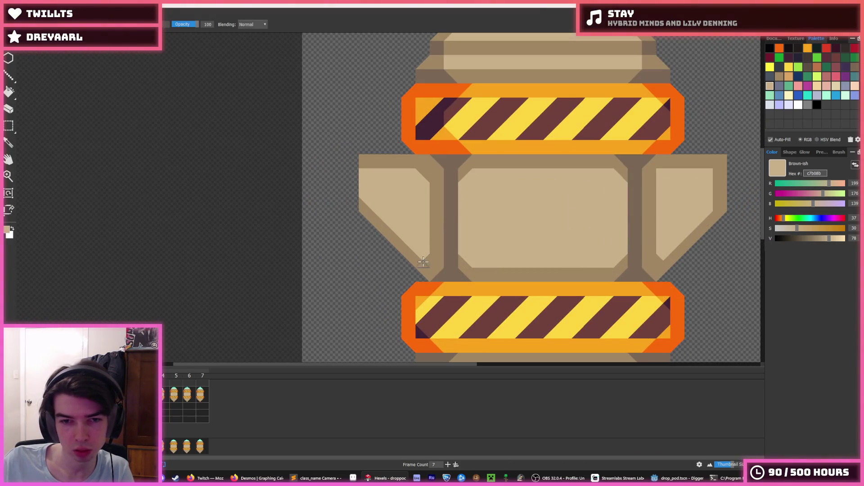
drag(364, 204, 404, 246)
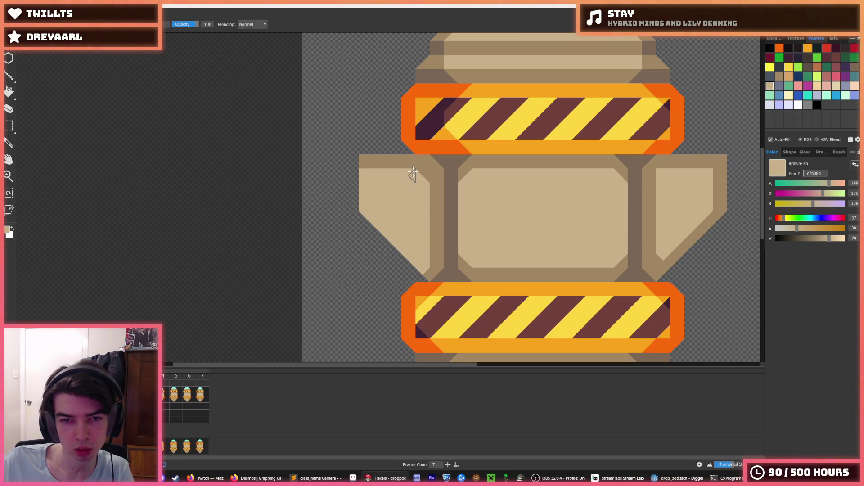
Resample medium brown a08662 and light tan c7b08b from the left wing area.
key(i)
scroll(465, 170, down, 4)
scroll(448, 188, up, 5)
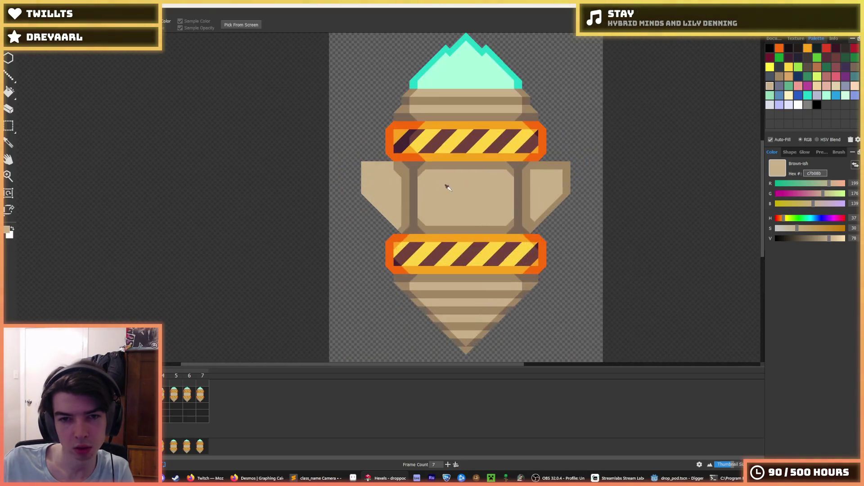
scroll(448, 188, up, 2)
key(b)
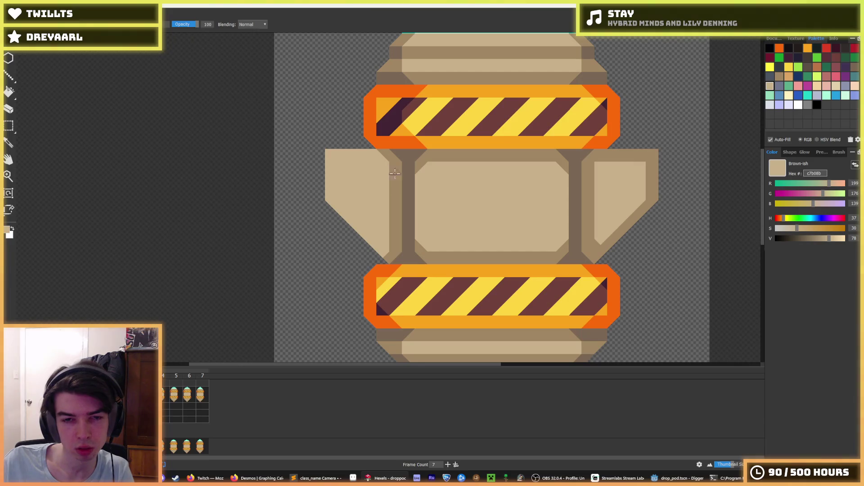
scroll(395, 173, down, 4)
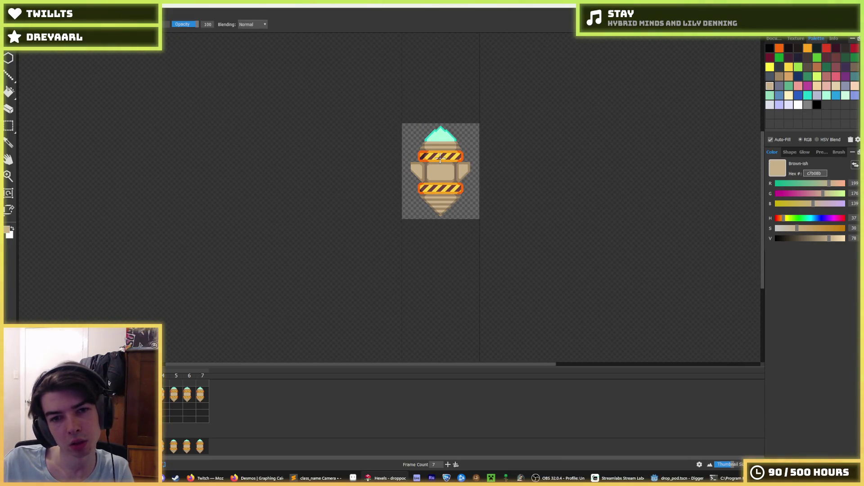
key(i)
scroll(419, 169, up, 5)
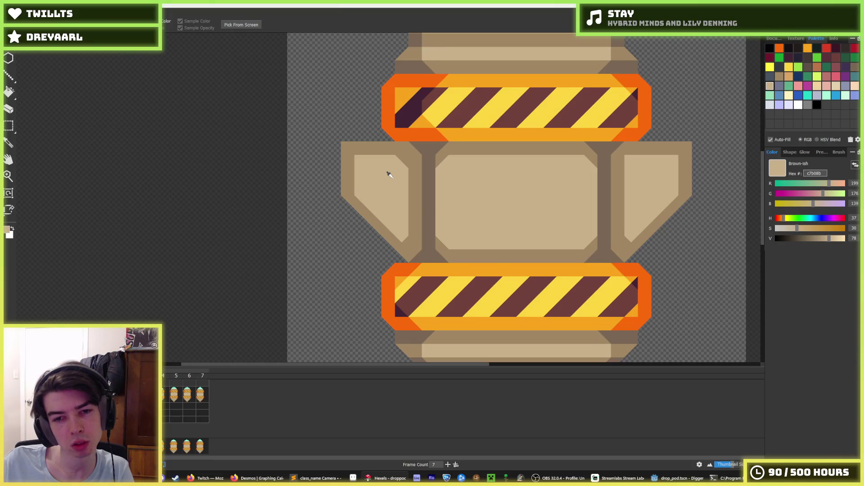
scroll(389, 174, down, 3)
scroll(399, 168, up, 3)
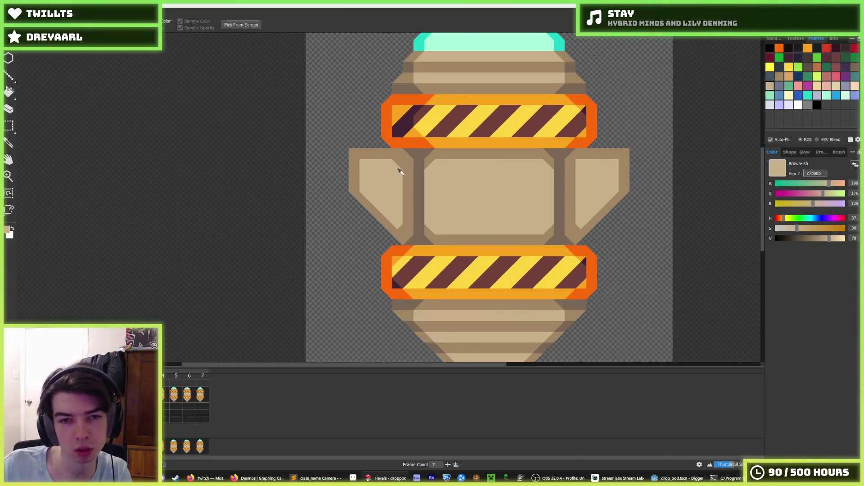
scroll(384, 167, down, 4)
scroll(448, 175, up, 2)
key(b)
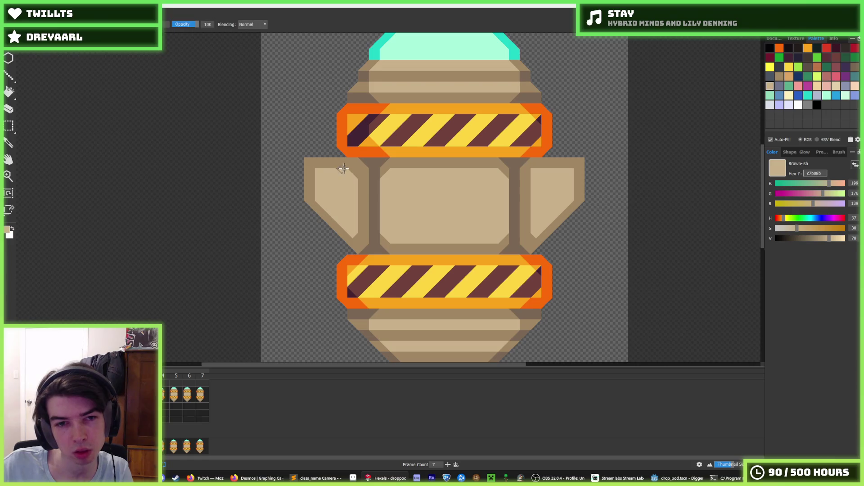
key(i)
click(356, 169)
scroll(371, 195, down, 2)
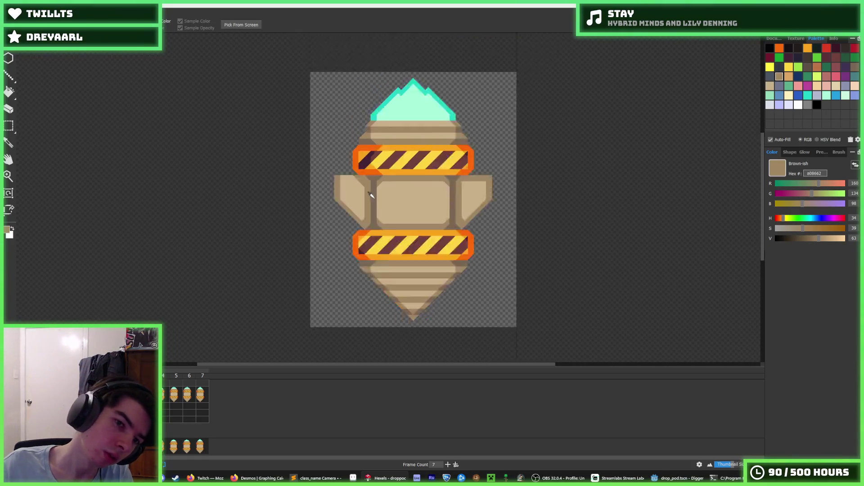
scroll(372, 195, down, 1)
scroll(360, 212, up, 4)
click(337, 253)
key(b)
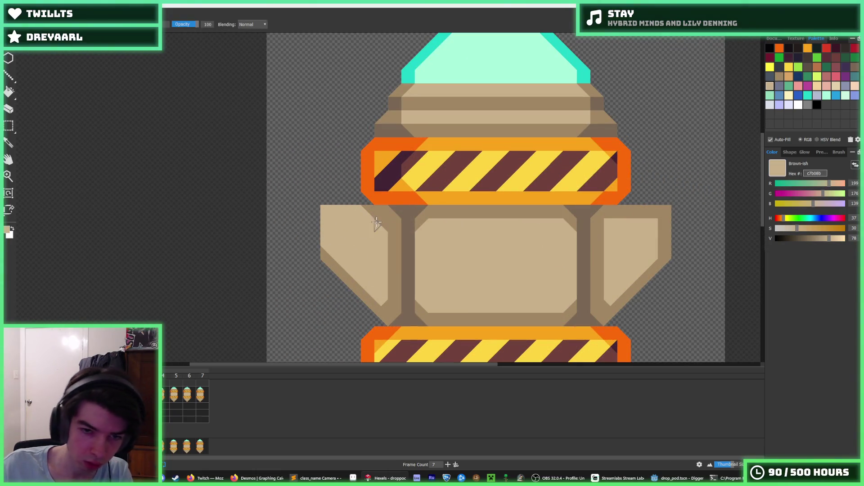
Pick brown a08662 near the right wing and light tan c7b08b from the pod body.
key(i)
scroll(438, 222, down, 3)
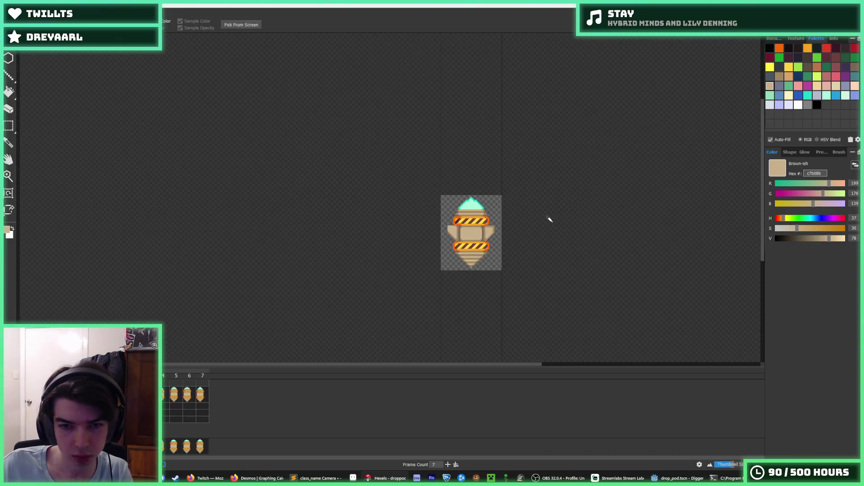
scroll(463, 227, up, 4)
key(b)
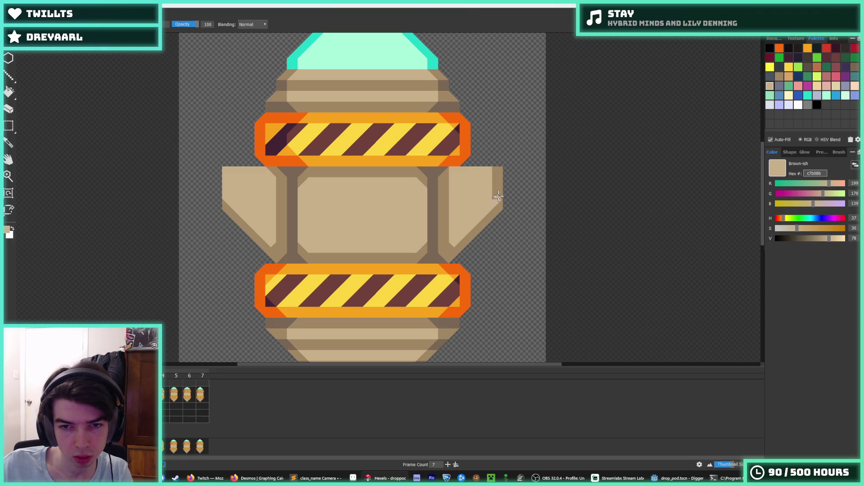
alt+click(442, 182)
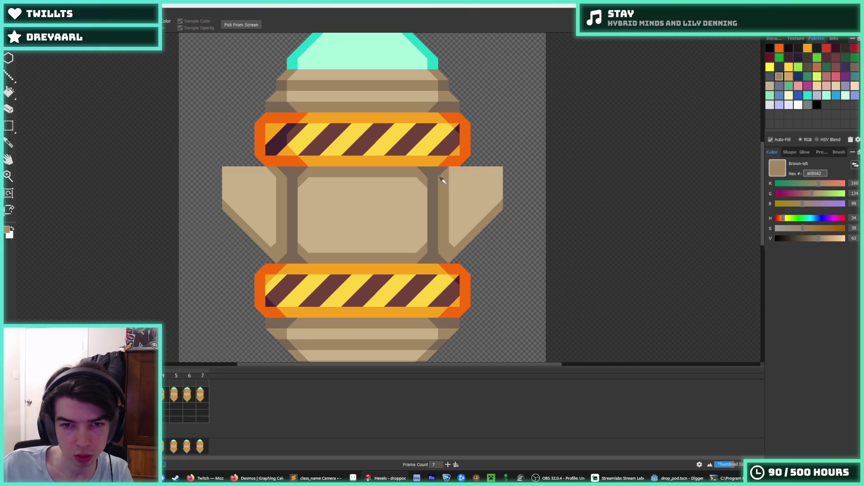
scroll(479, 183, down, 4)
scroll(481, 173, down, 1)
scroll(417, 187, up, 5)
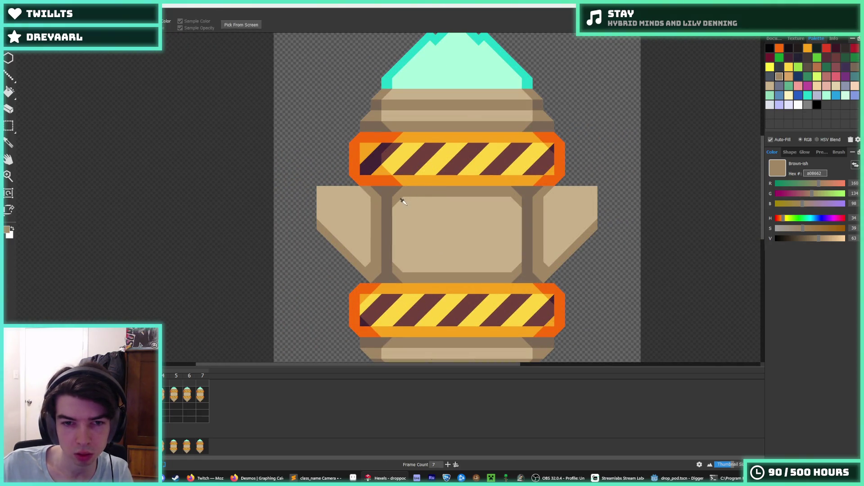
alt+click(401, 201)
key(g)
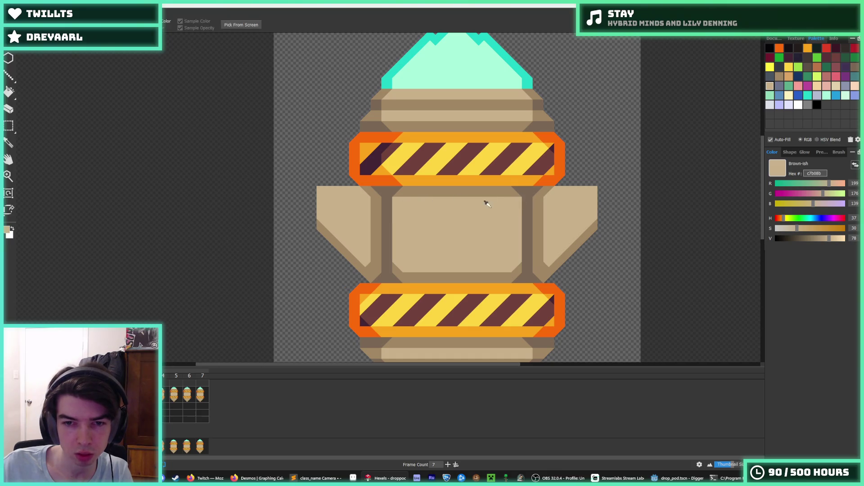
scroll(499, 186, down, 3)
scroll(500, 188, down, 2)
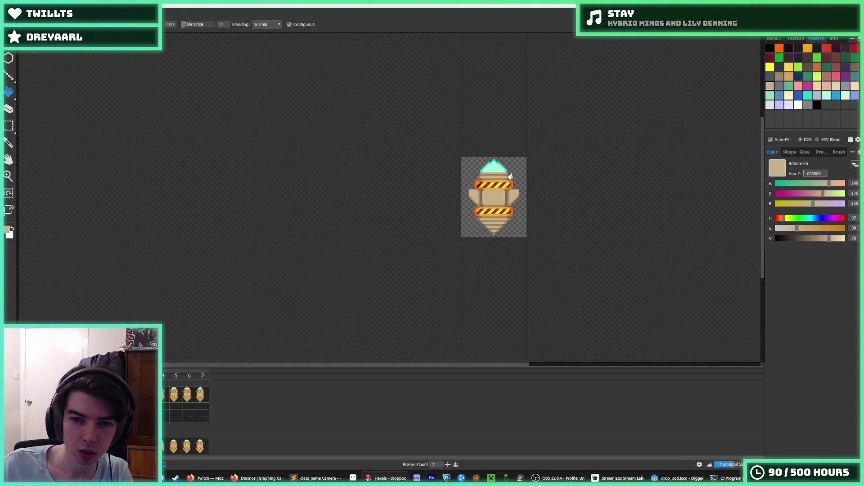
Sample the muted brown shade from the pod for the panel shading.
scroll(510, 176, up, 1)
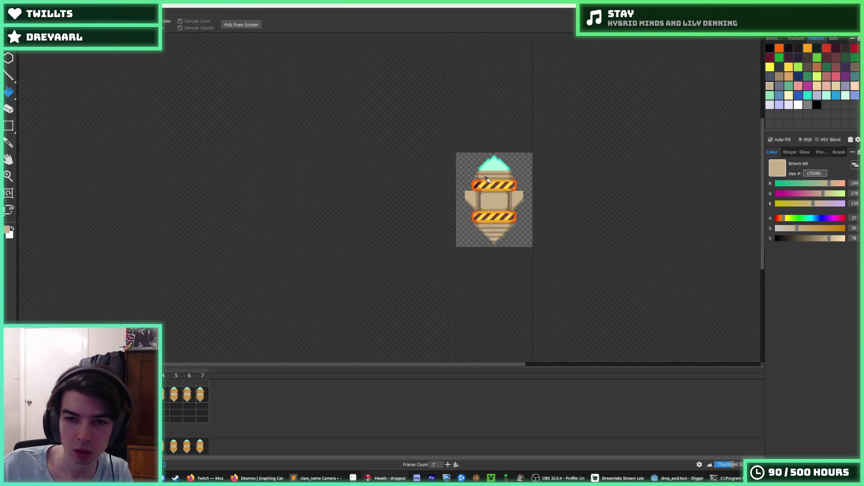
scroll(502, 178, down, 1)
scroll(493, 179, up, 2)
key(b)
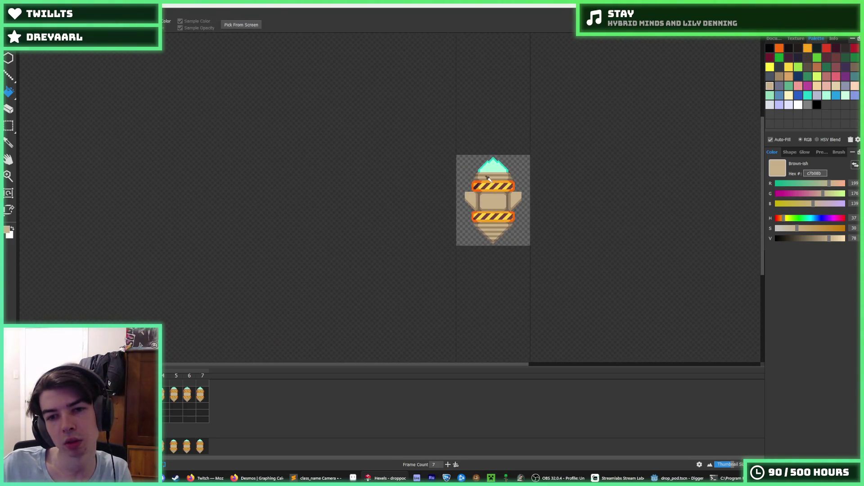
scroll(440, 208, up, 5)
alt+click(394, 243)
key(g)
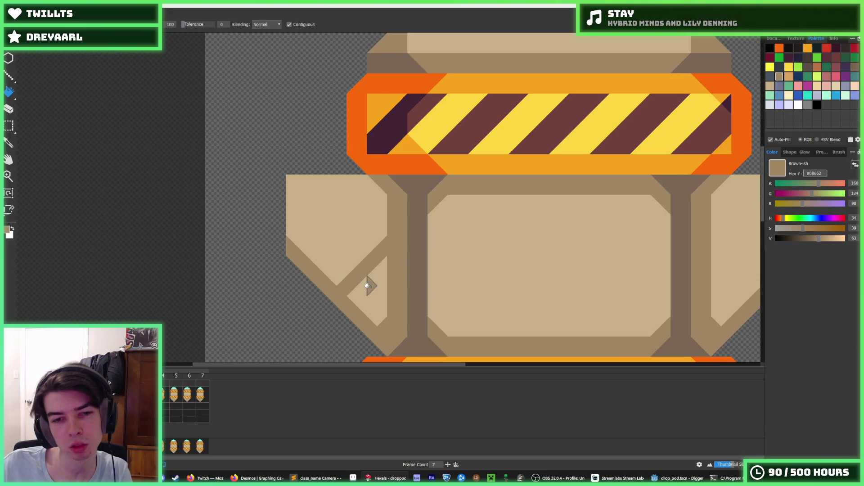
scroll(450, 252, down, 5)
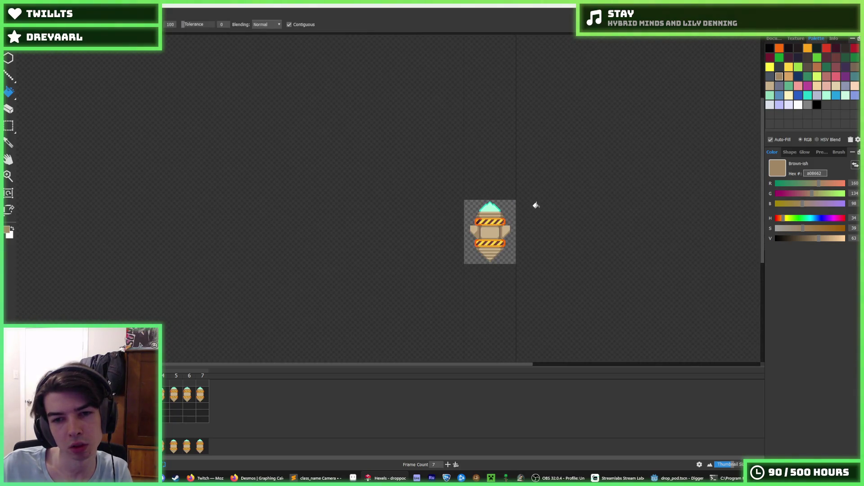
key(i)
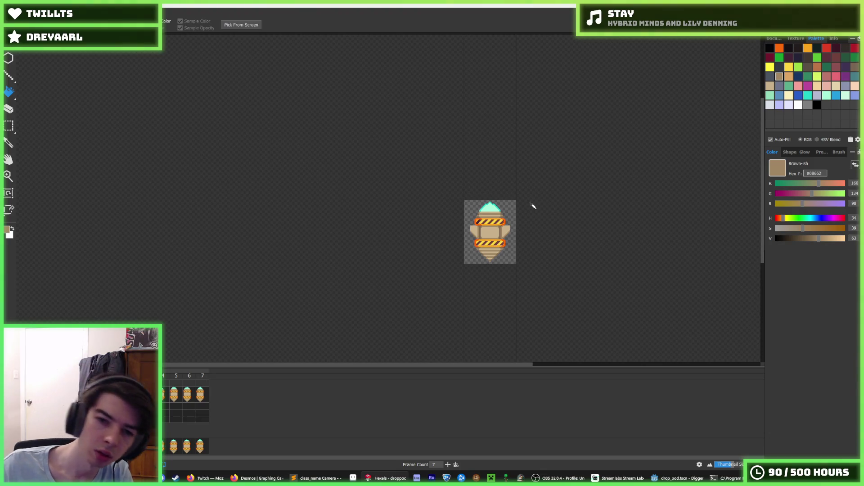
scroll(522, 220, down, 1)
scroll(509, 224, up, 5)
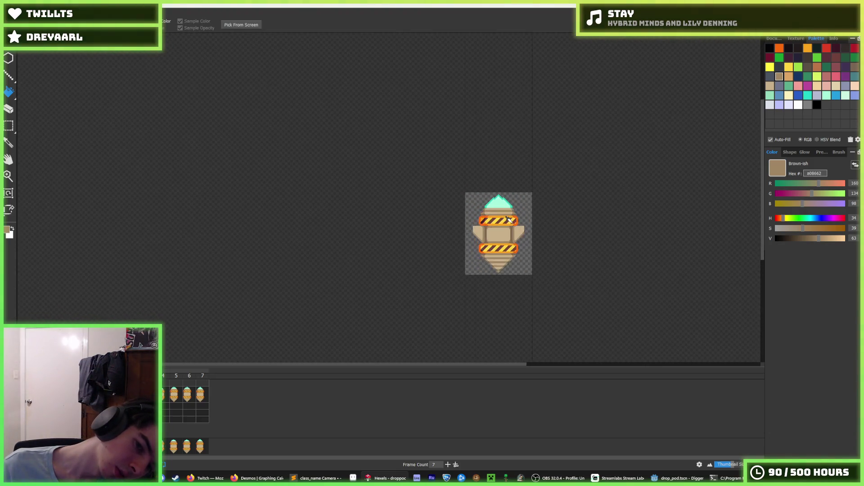
key(g)
scroll(455, 279, up, 2)
key(b)
Paint dark brown strips down the left and right sides of the central panel.
drag(404, 284, 407, 212)
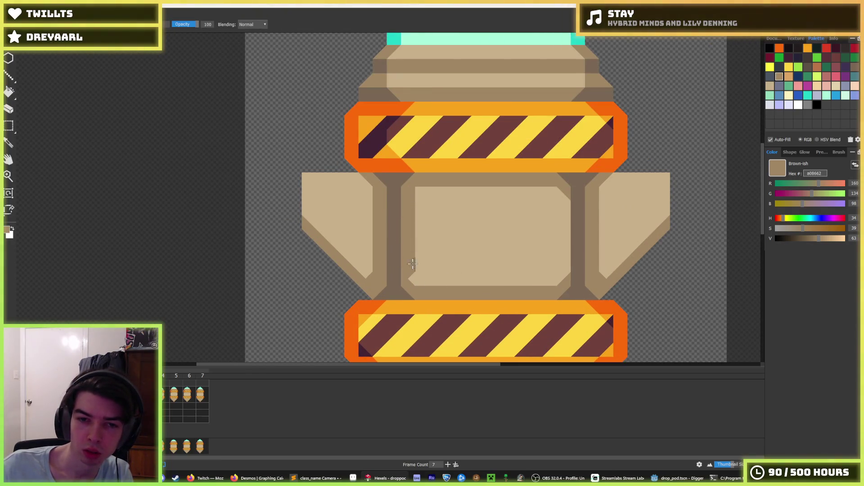
drag(561, 195, 561, 277)
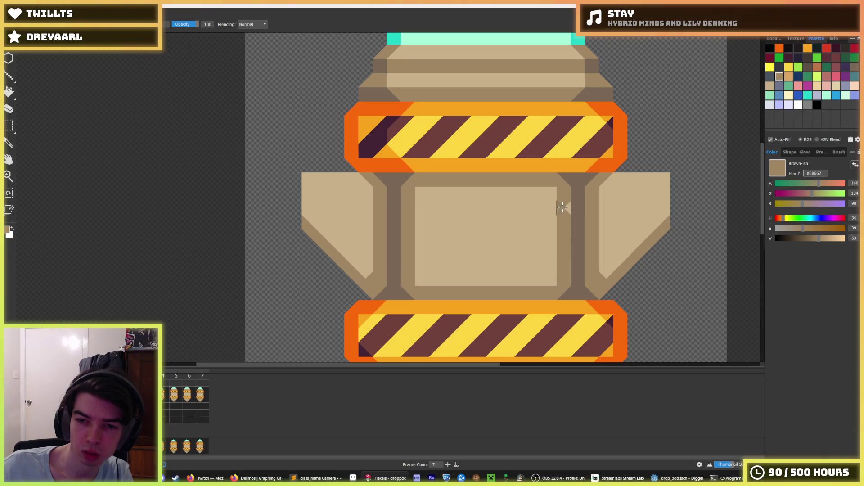
scroll(568, 217, down, 5)
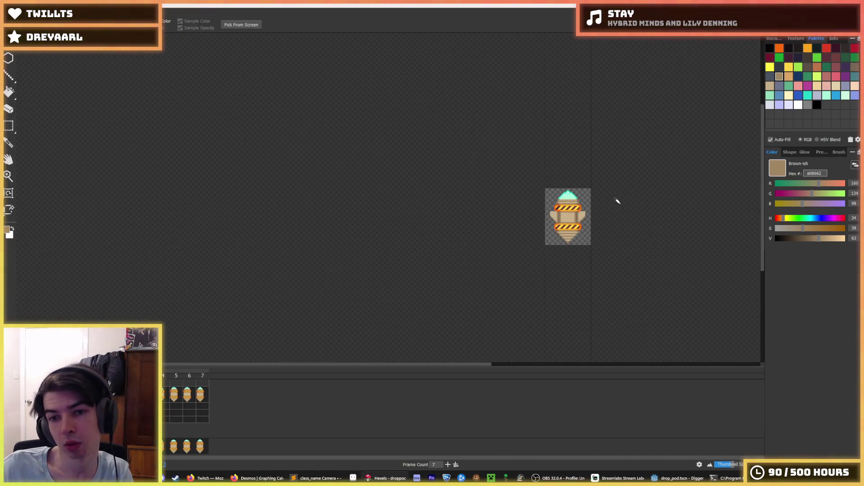
scroll(589, 209, up, 5)
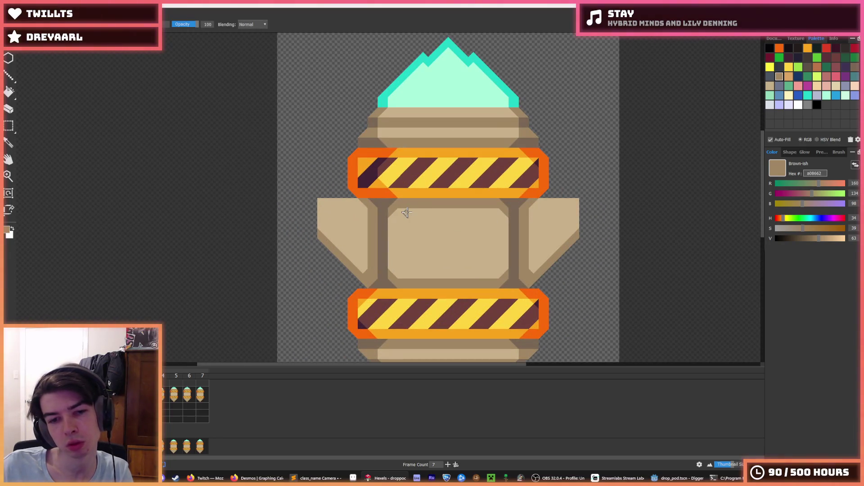
scroll(425, 218, down, 5)
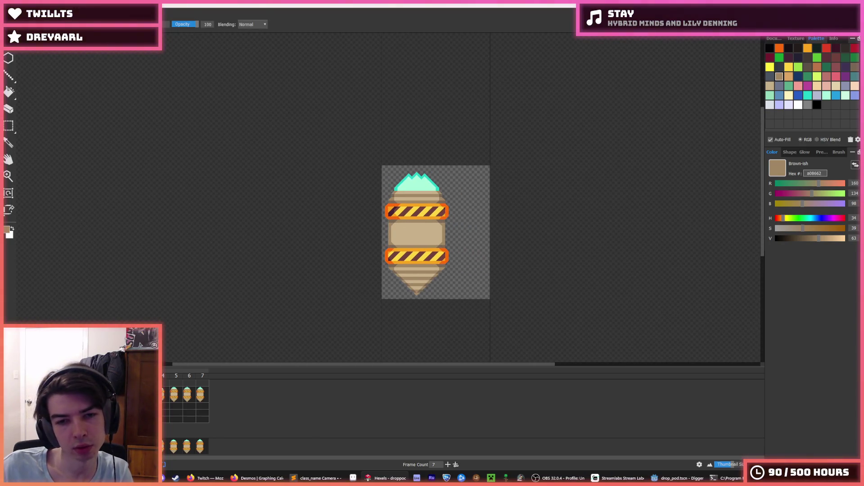
key(i)
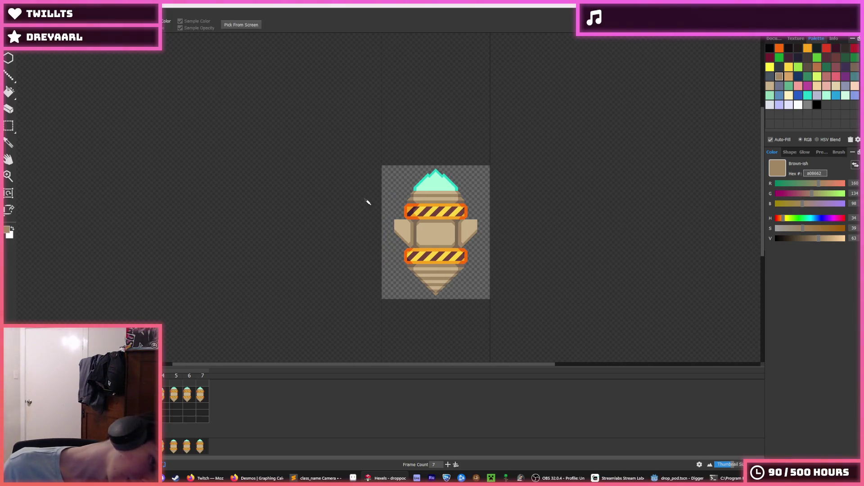
scroll(369, 205, down, 3)
scroll(373, 209, down, 1)
scroll(373, 209, up, 3)
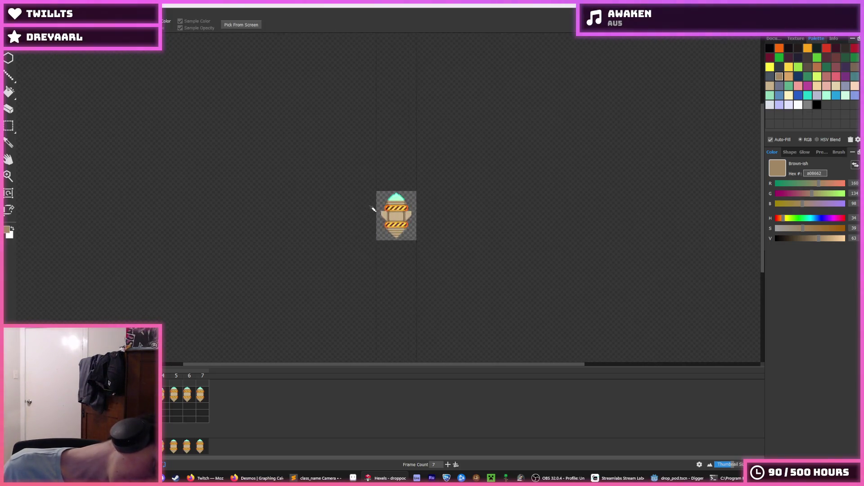
key(b)
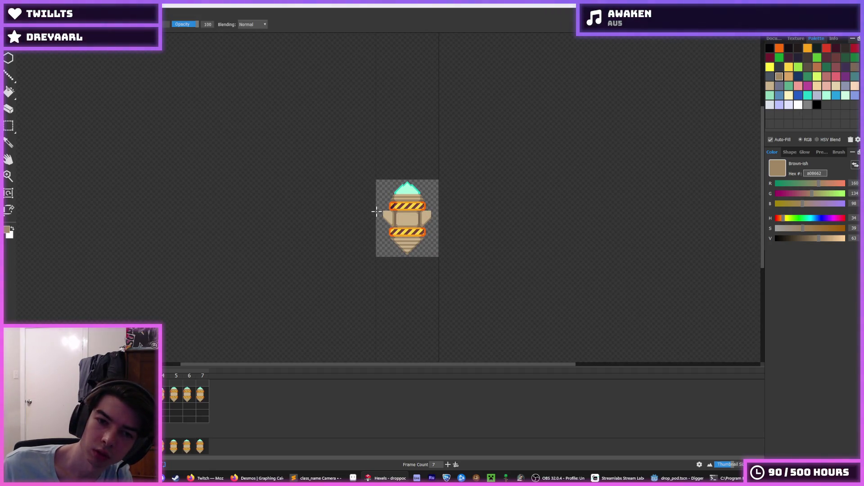
scroll(376, 211, up, 2)
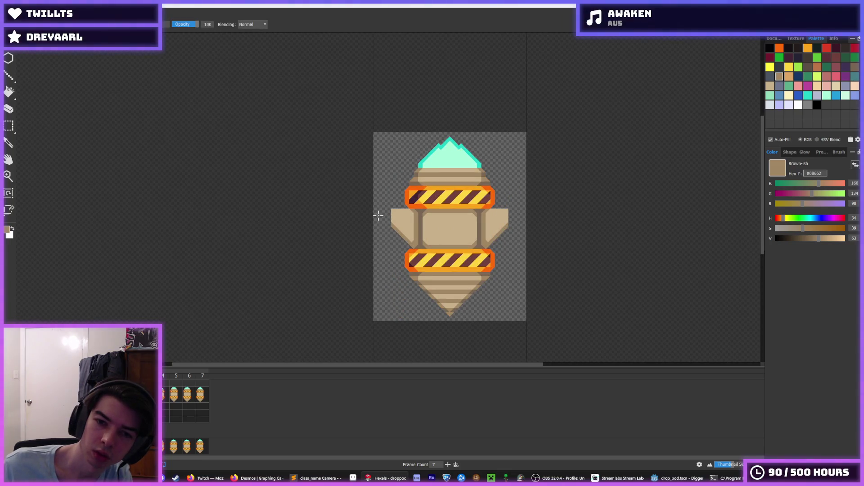
key(ctrl+shift+s)
Export drop_pod.png, replacing the old file, and preview the frame animation.
key(Return)
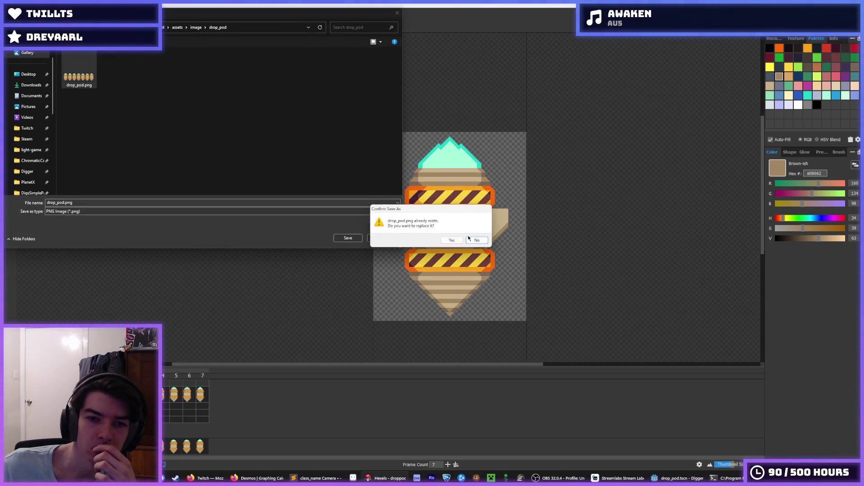
click(451, 240)
click(464, 344)
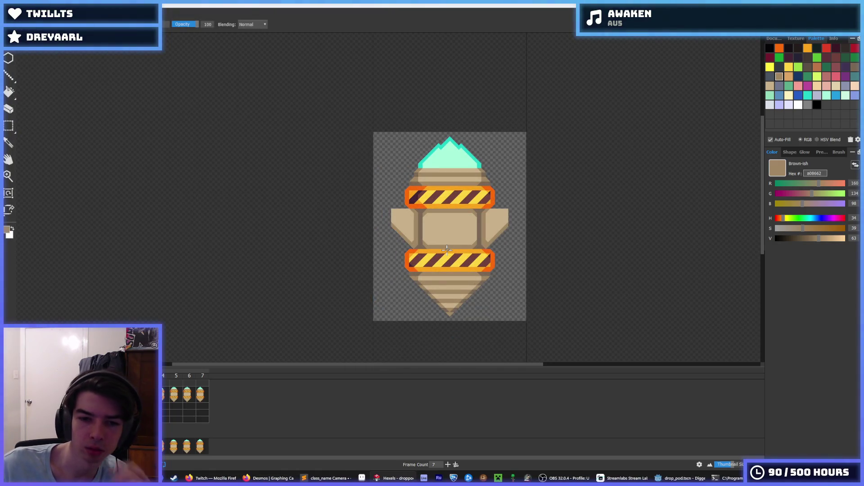
key(space)
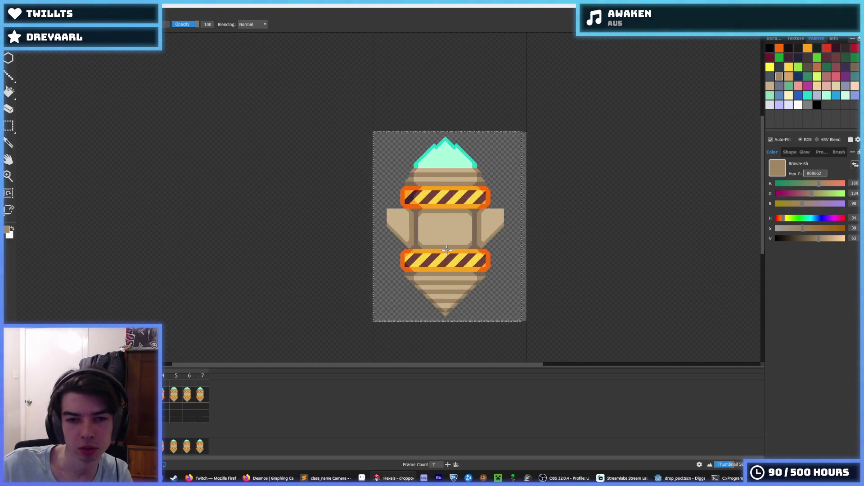
key(space)
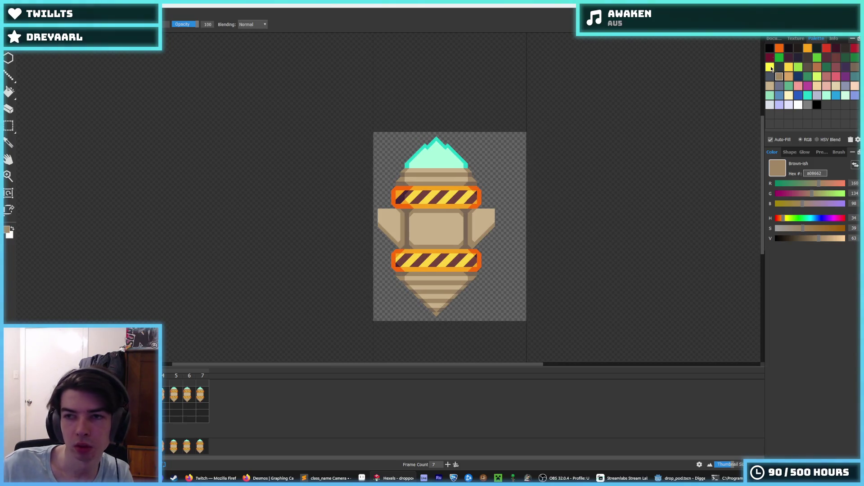
Narrow the canvas width to 56 in the Document settings.
click(775, 38)
scroll(801, 67, down, 11)
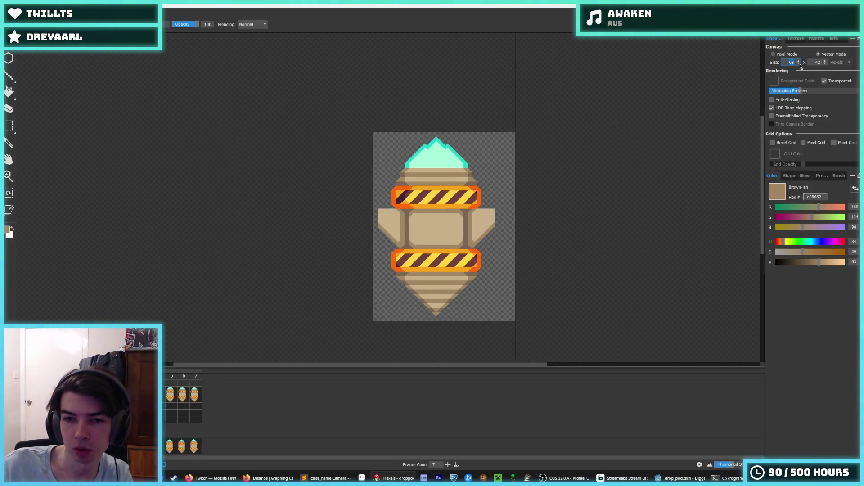
scroll(801, 66, down, 3)
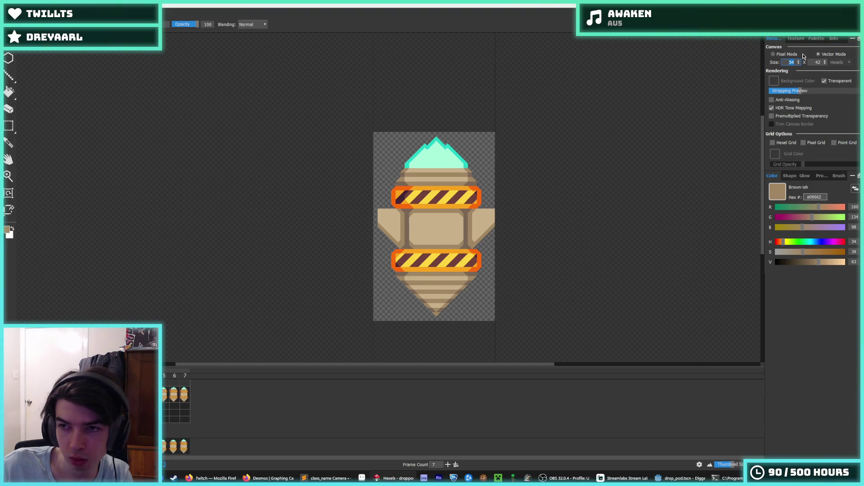
scroll(799, 63, up, 2)
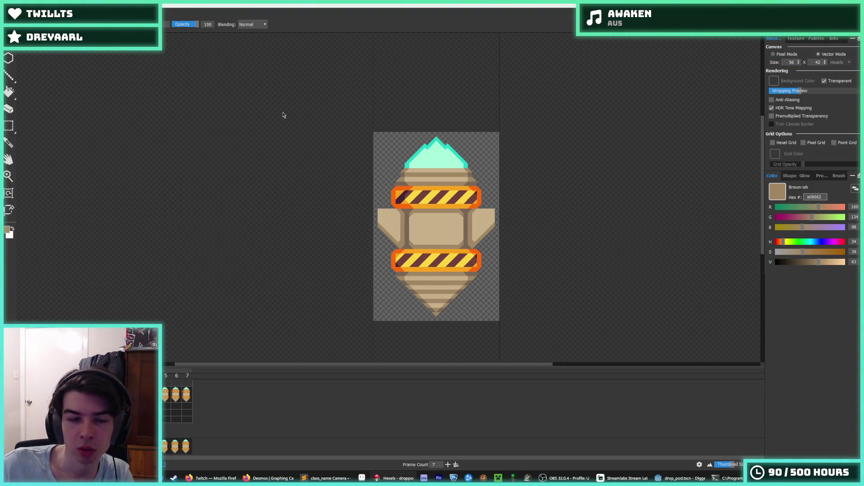
Re-export the resized sprite as drop_pod.png, replacing the existing file.
key(ctrl+e)
key(Return)
click(453, 240)
Confirm the export, then add a Sprite2D child under OutlineGroup in Godot's drop_pod scene.
click(468, 343)
key(alt+Tab)
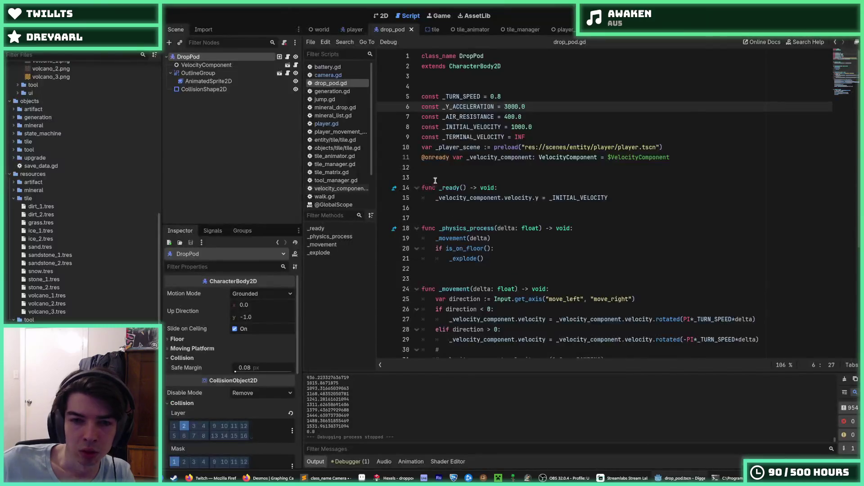
click(381, 15)
scroll(589, 241, up, 5)
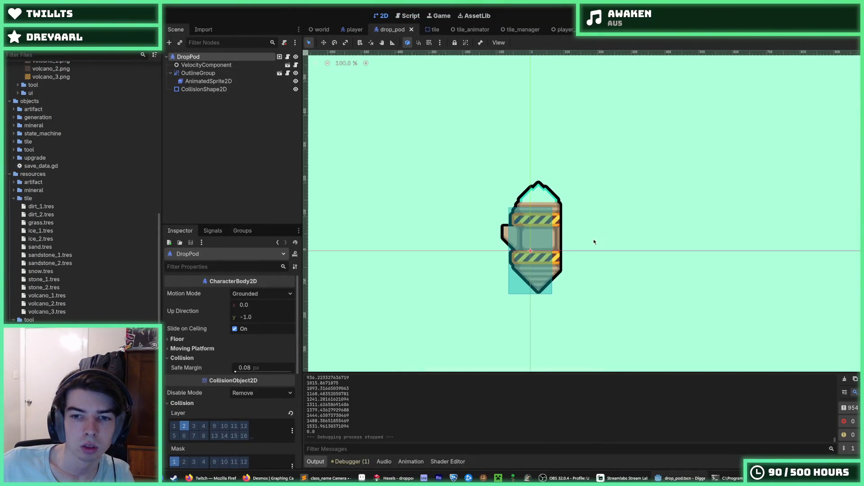
click(251, 81)
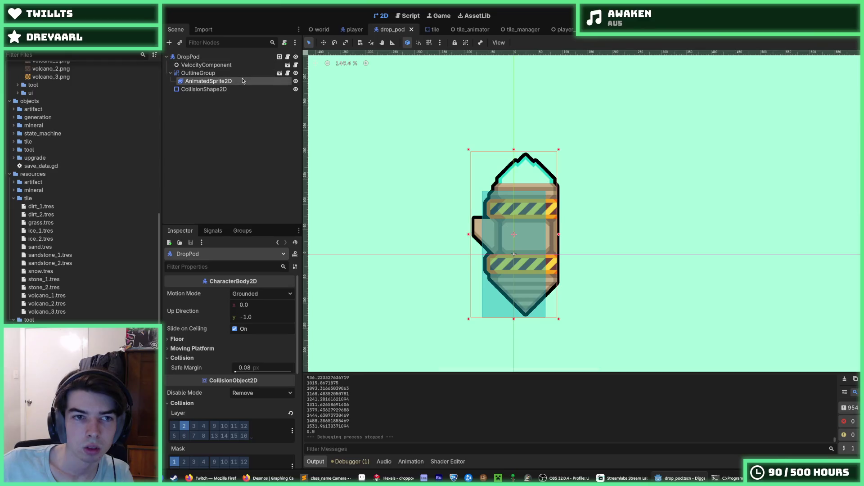
right_click(252, 73)
click(272, 82)
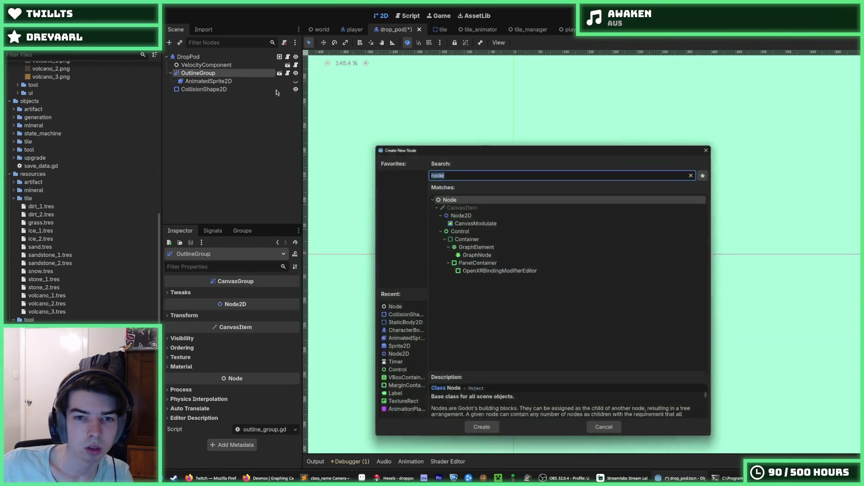
text(sprite)
key(Return)
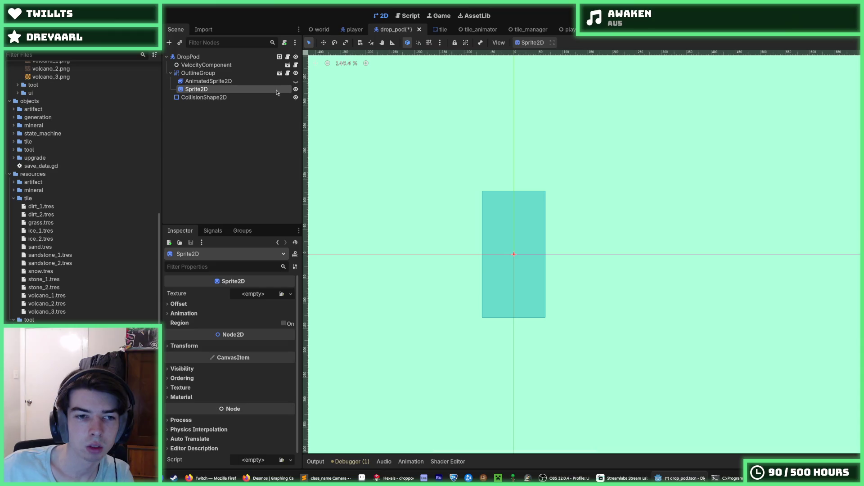
Assign drop_pod.png as the Sprite2D texture, save the scene, and run the game.
click(252, 293)
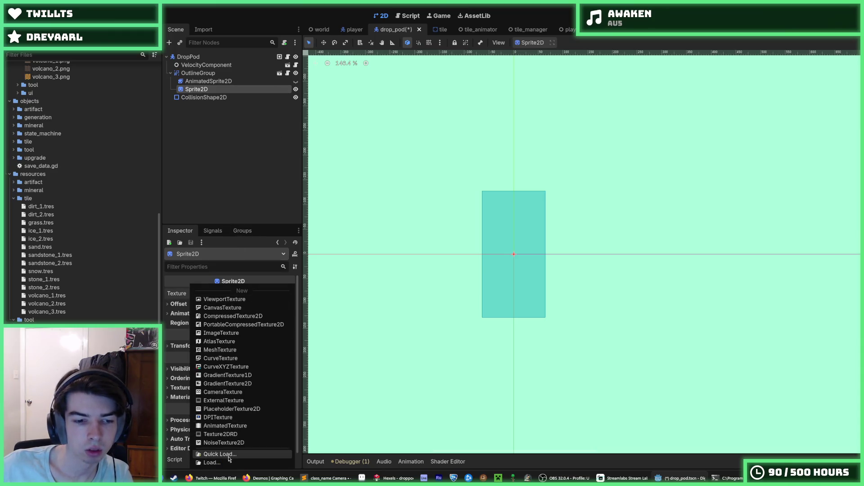
scroll(81, 177, up, 5)
scroll(81, 177, up, 3)
click(35, 135)
mouse_move(36, 134)
mouse_down()
mouse_move(104, 135)
mouse_move(237, 295)
mouse_up()
key(ctrl+s)
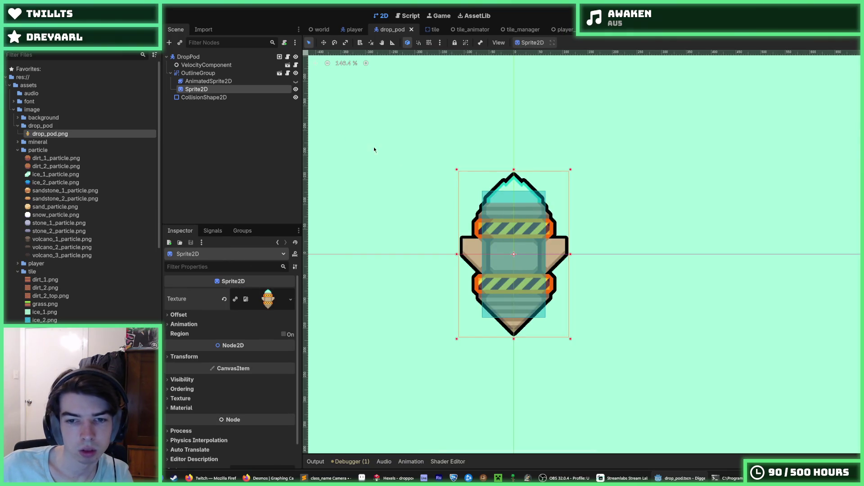
key(F5)
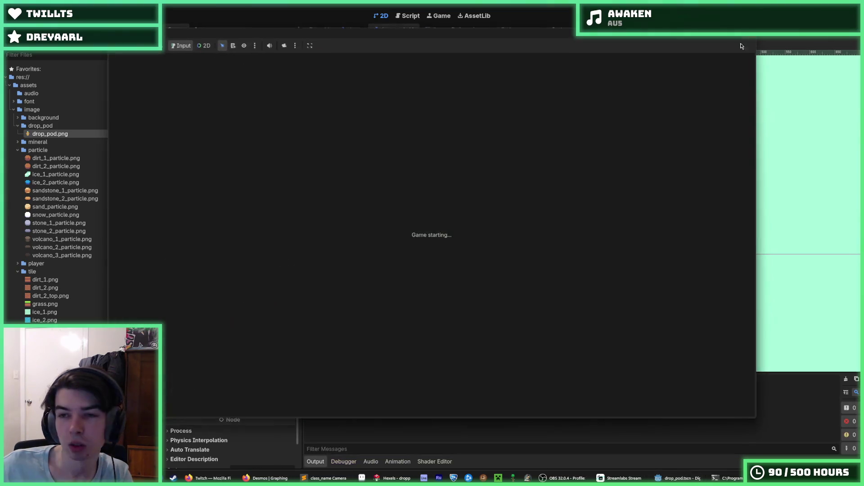
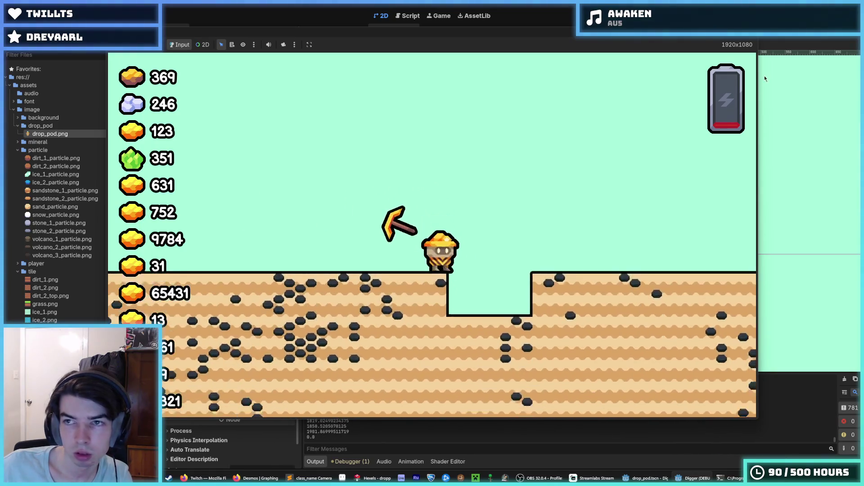
Stop the landing test, save the drop_pod scene, and switch over to Hexels.
key(F8)
key(ctrl+s)
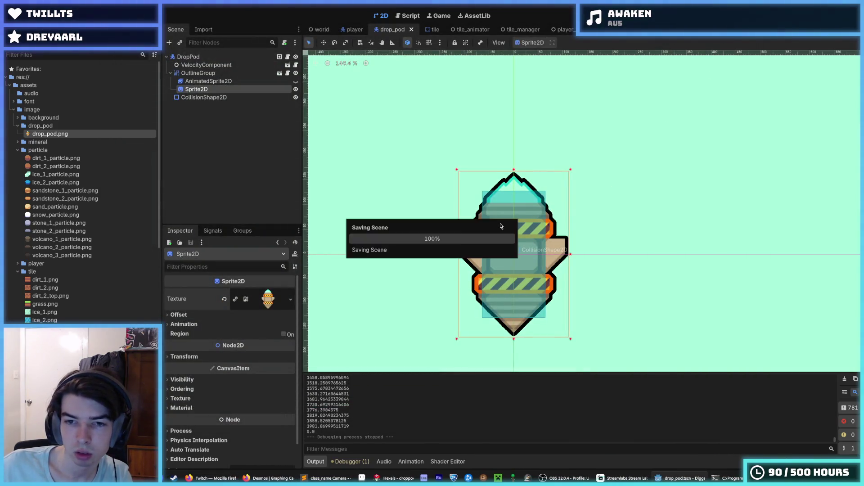
key(ctrl+s)
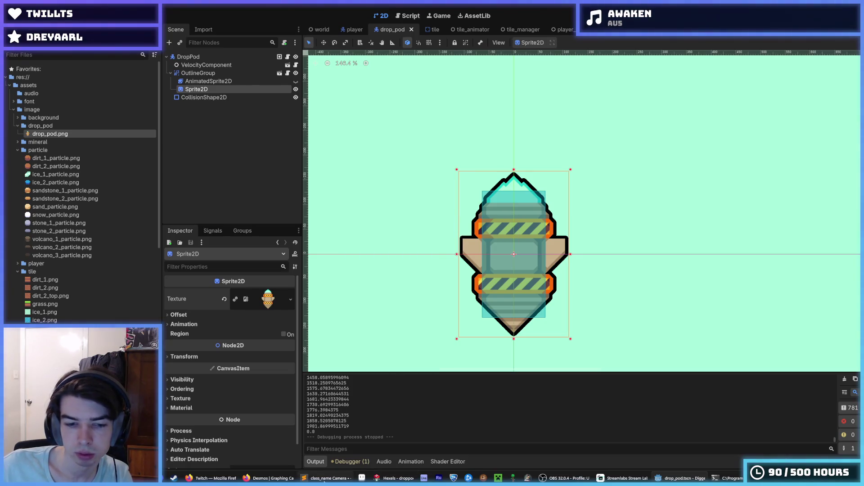
click(396, 478)
Erase a strip off the outer edge of both the left and right wings.
scroll(377, 221, up, 3)
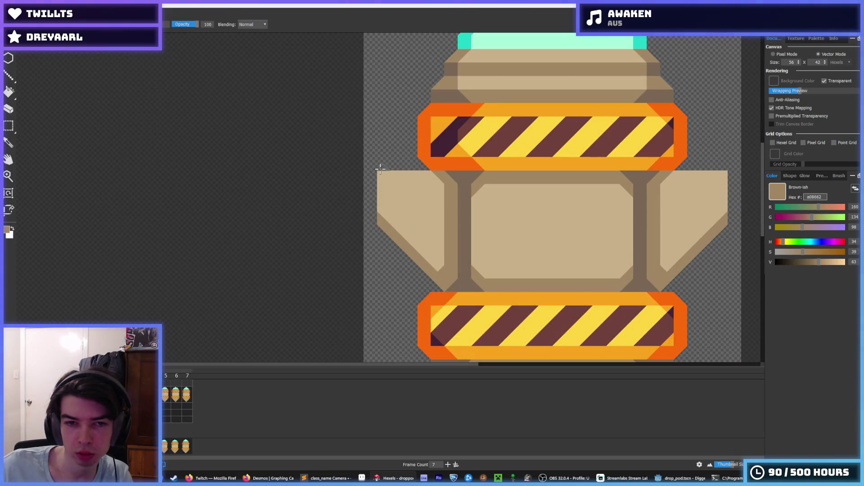
scroll(385, 235, down, 5)
scroll(525, 248, up, 2)
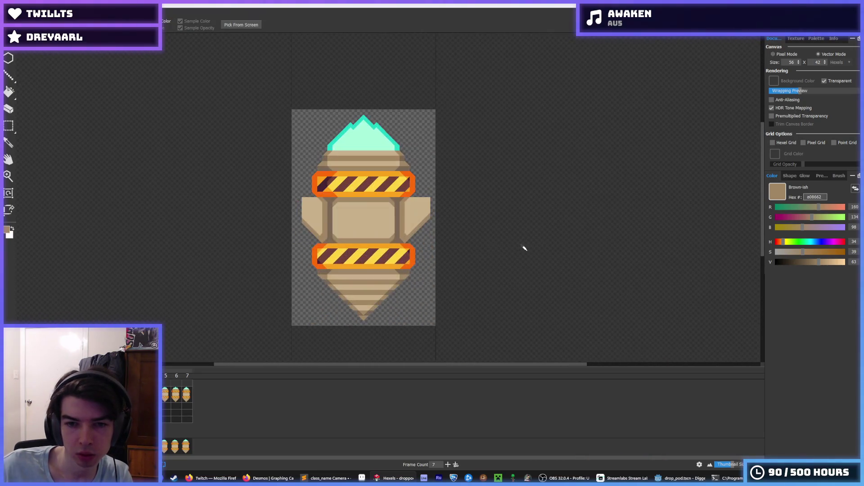
scroll(410, 233, up, 2)
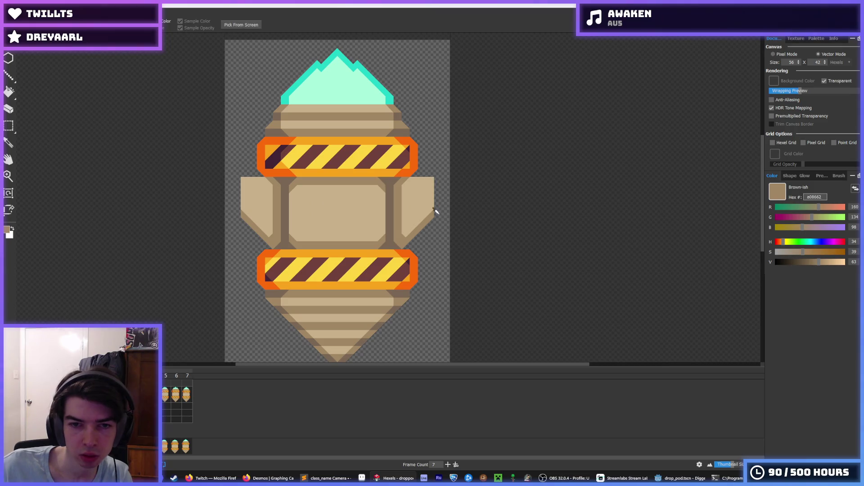
scroll(347, 201, down, 3)
scroll(351, 203, up, 4)
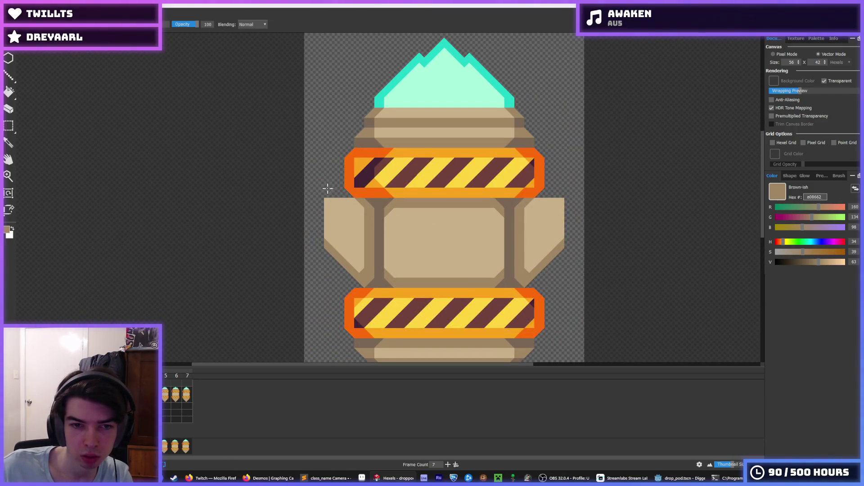
key(e)
drag(327, 188, 331, 251)
key(b)
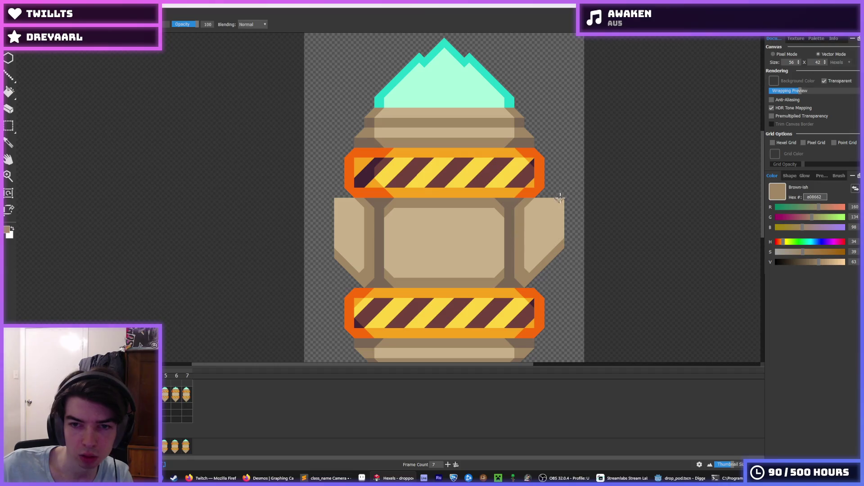
key(e)
drag(560, 197, 558, 197)
key(b)
Export the sprite as PNG over drop_pod.png, then run the game in Godot.
scroll(560, 269, down, 5)
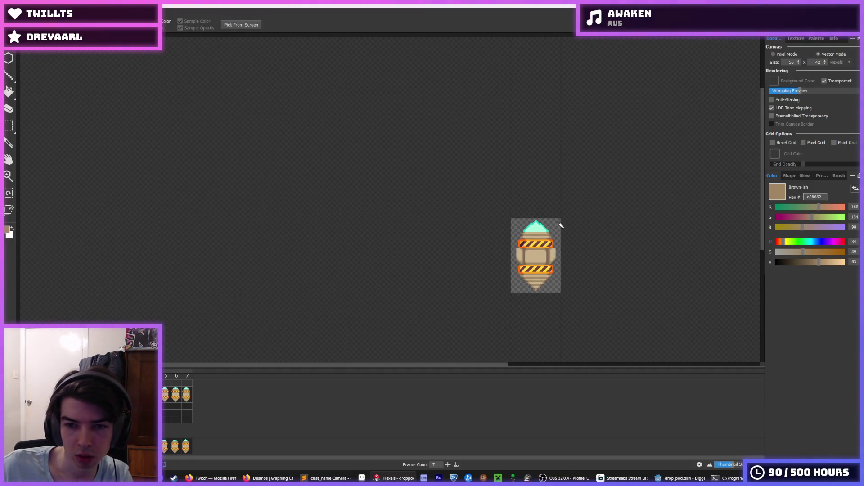
scroll(562, 228, down, 2)
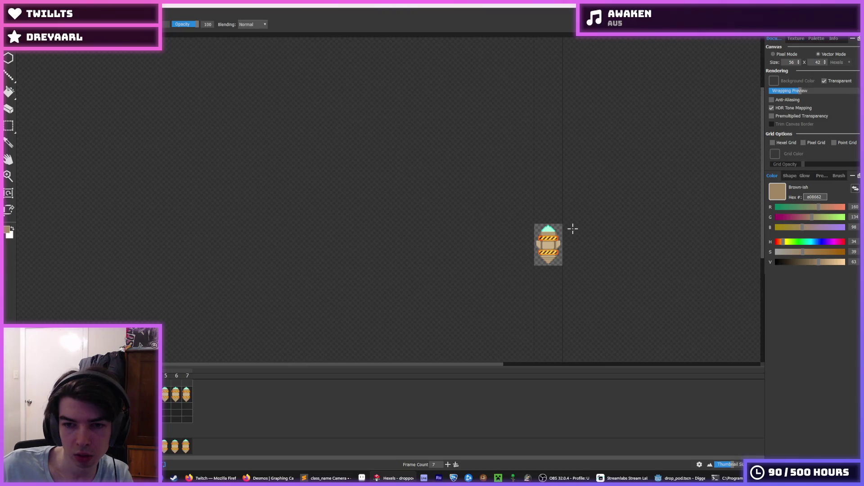
scroll(551, 250, up, 5)
key(ctrl+e)
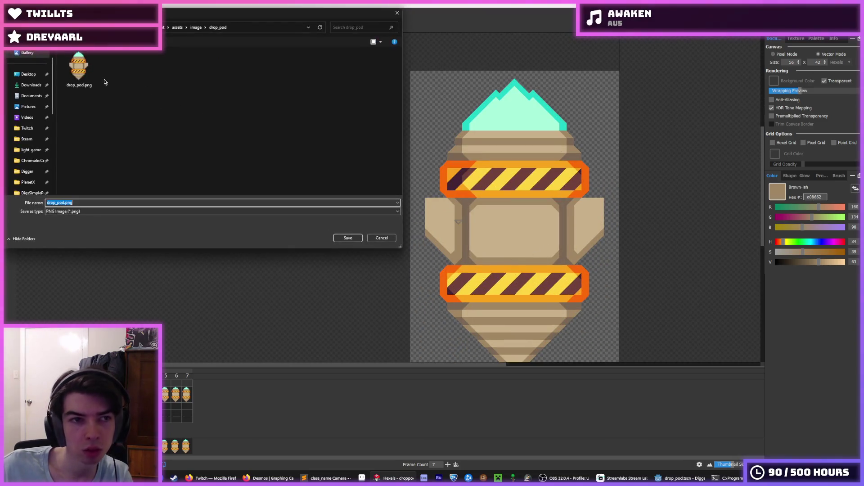
double_click(90, 72)
click(495, 278)
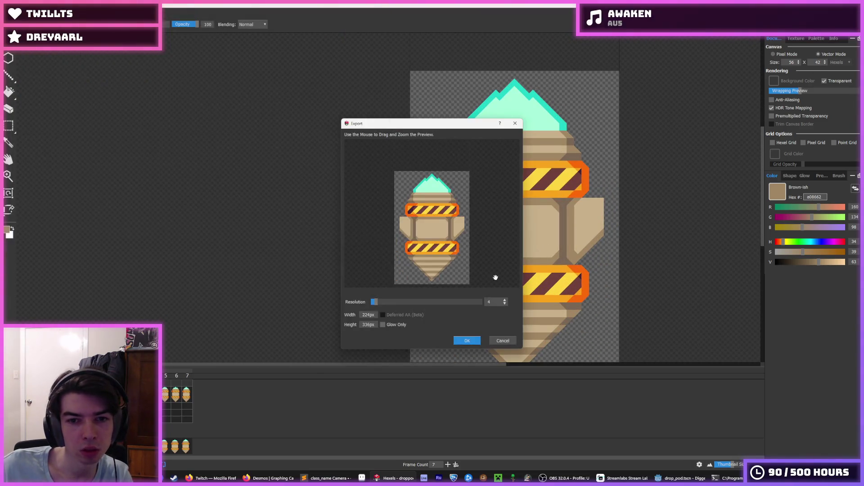
click(464, 344)
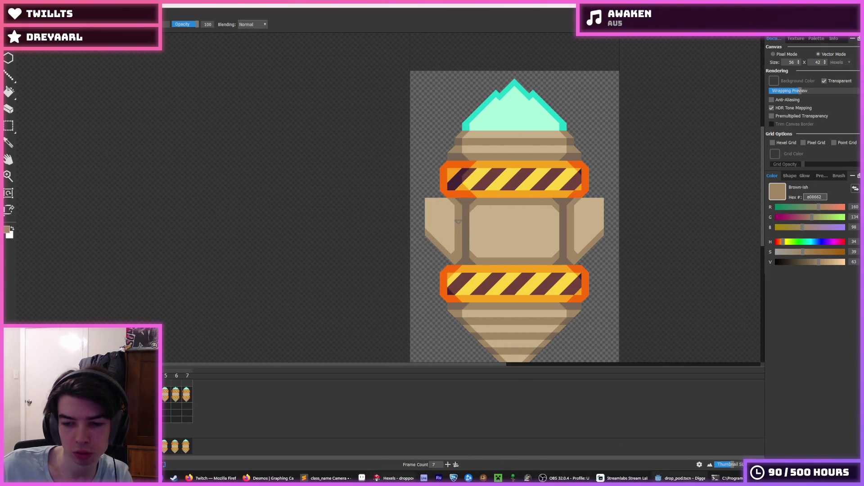
click(680, 478)
key(F5)
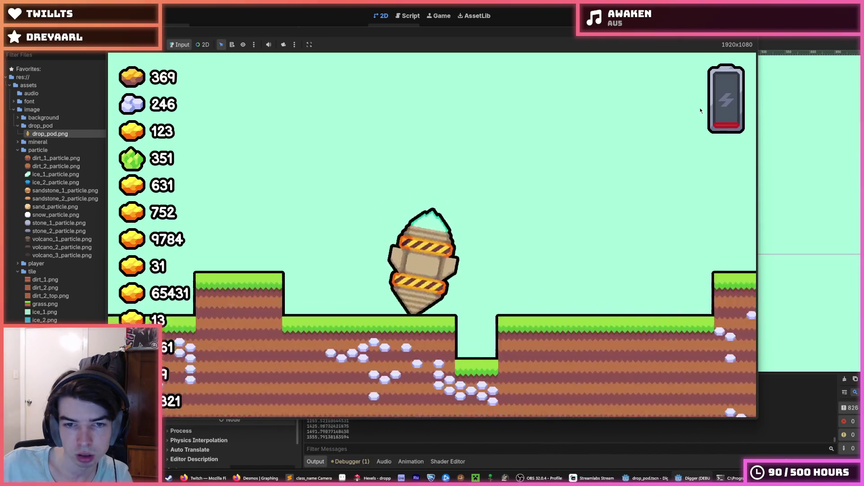
Stop the play-test, save the drop_pod scene and bring Hexels back up.
key(F8)
key(ctrl+s)
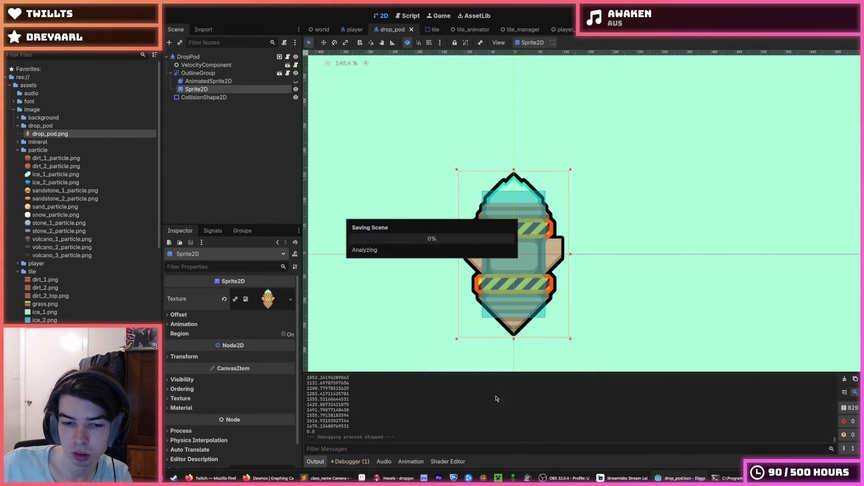
key(alt+Tab)
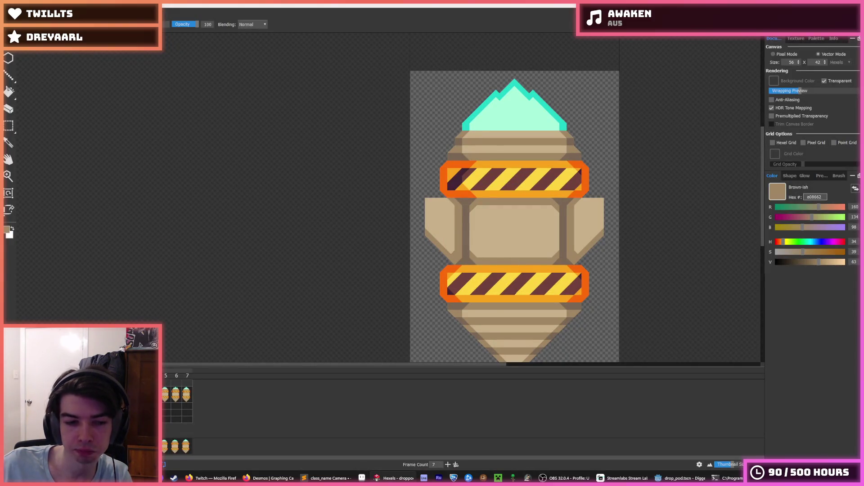
Narrow the drop pod canvas width from 56 to 52.
key(ctrl+z)
key(ctrl+y)
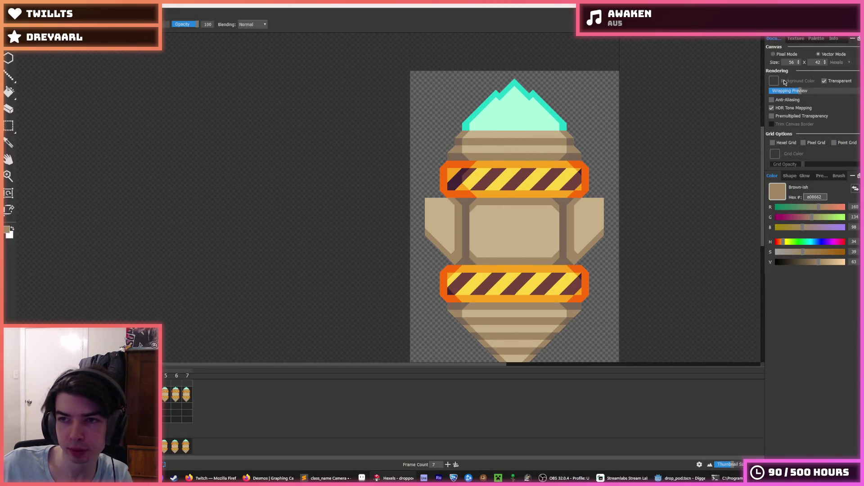
click(799, 63)
click(799, 64)
click(799, 64)
click(799, 64)
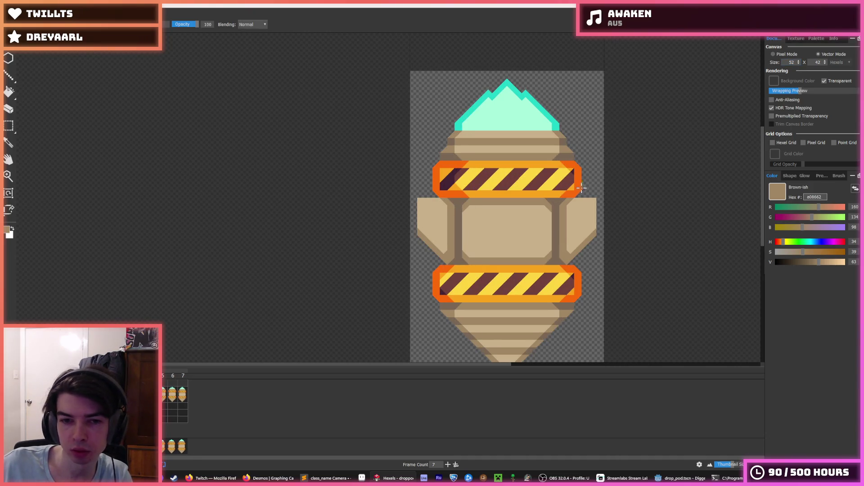
Select the lower hazard band and place a copy aligned over the upper band.
key(m)
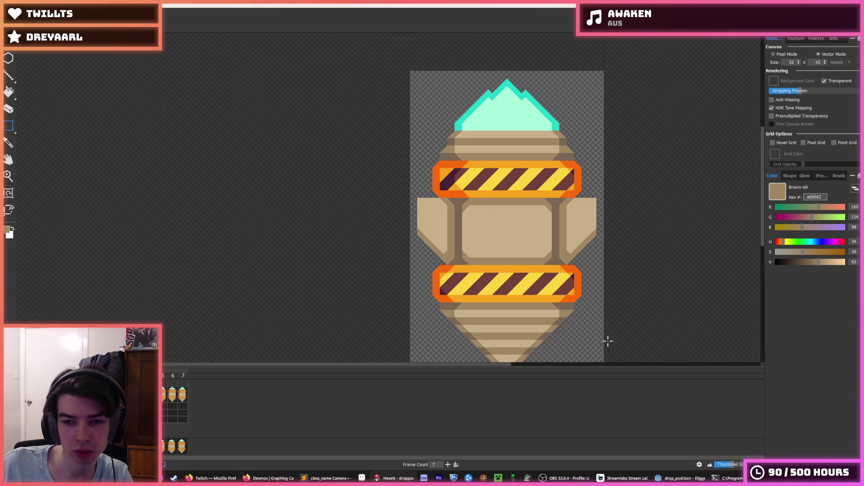
scroll(608, 341, down, 1)
drag(605, 333, 531, 211)
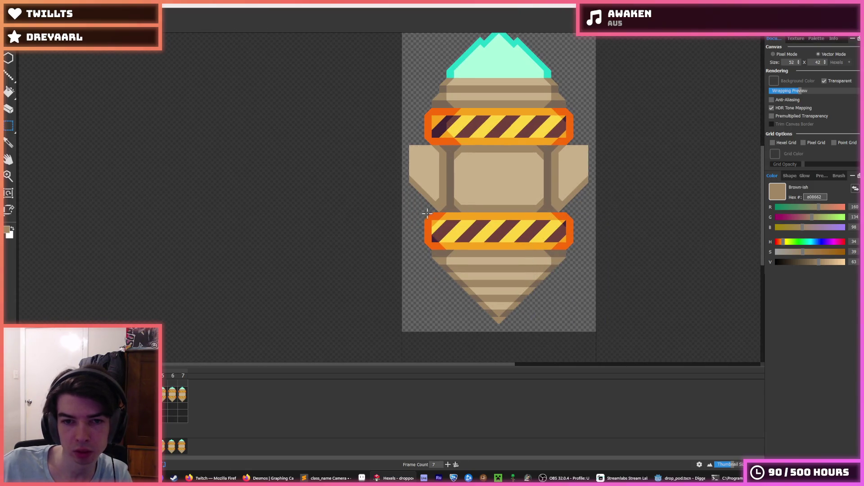
drag(475, 227, 585, 250)
drag(537, 233, 538, 128)
click(587, 191)
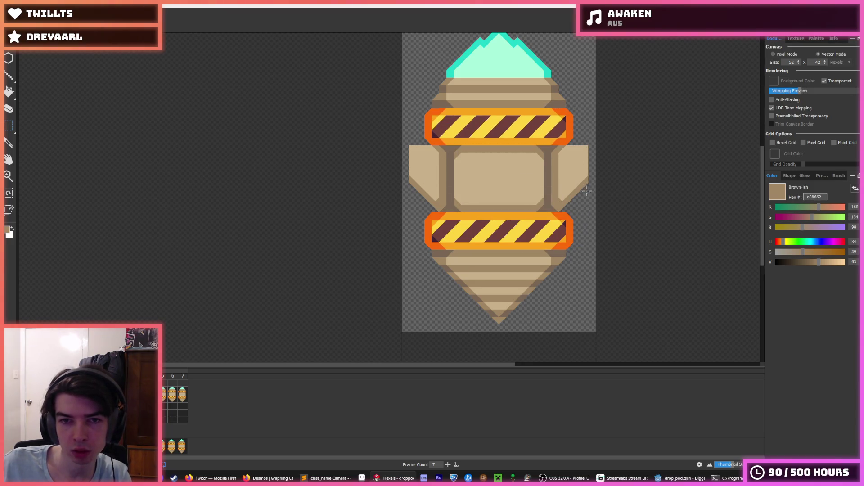
drag(629, 359, 351, 79)
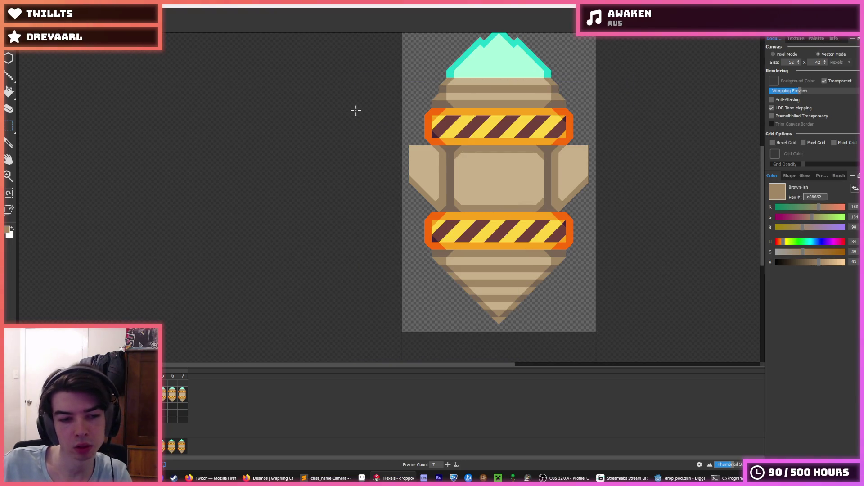
Compare the sprite with and without its side wings, keep the wings, and clear the selection.
key(ctrl+z)
key(ctrl+y)
key(ctrl+z)
key(ctrl+y)
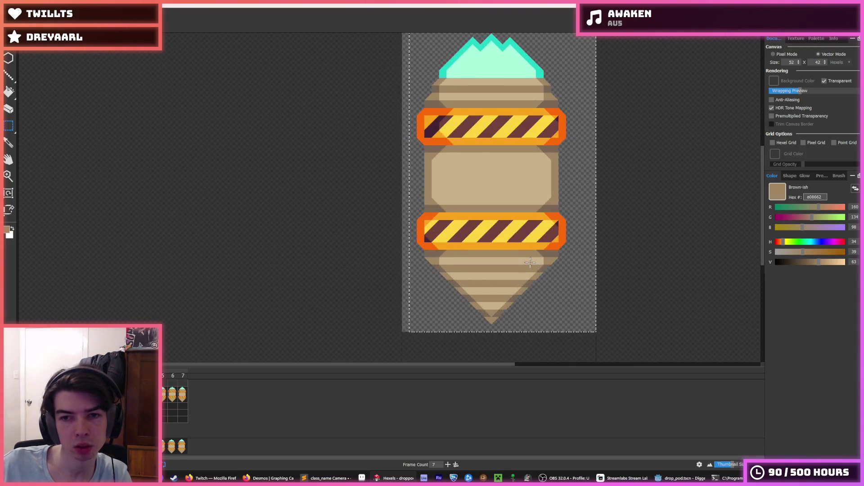
key(ctrl+z)
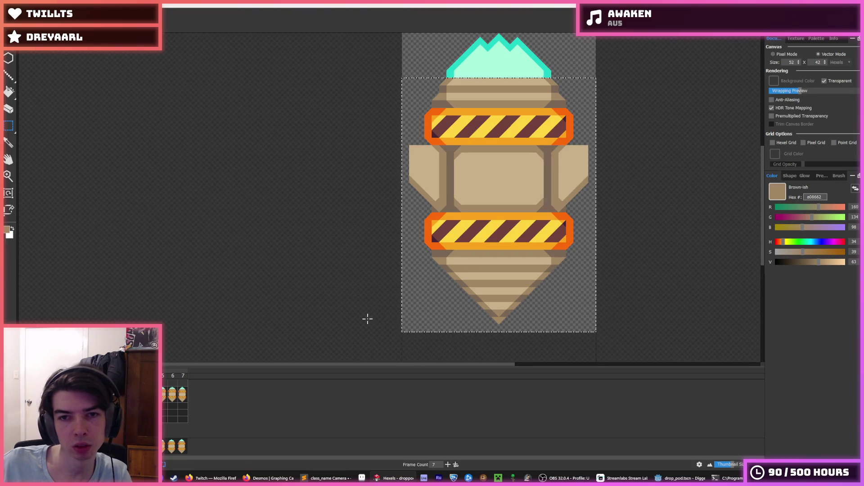
key(ctrl+z)
key(ctrl+y)
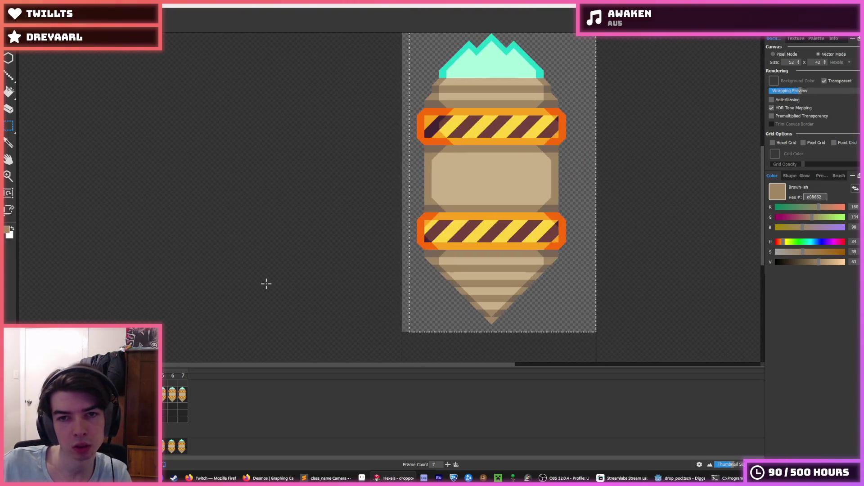
key(ctrl+y)
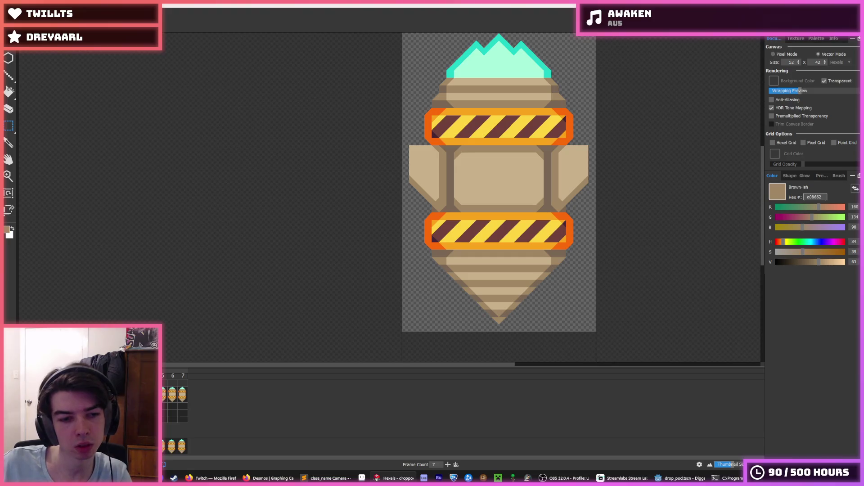
key(ctrl+z)
key(ctrl+z)
key(ctrl+y)
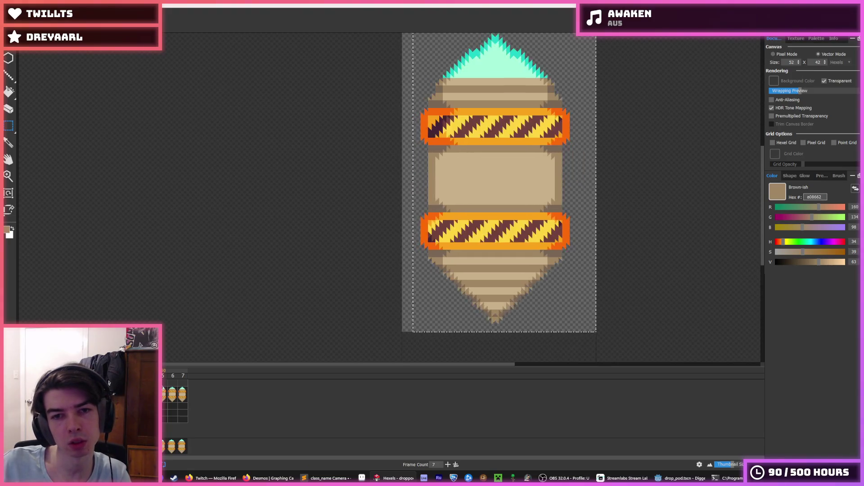
key(ctrl+y)
key(ctrl+d)
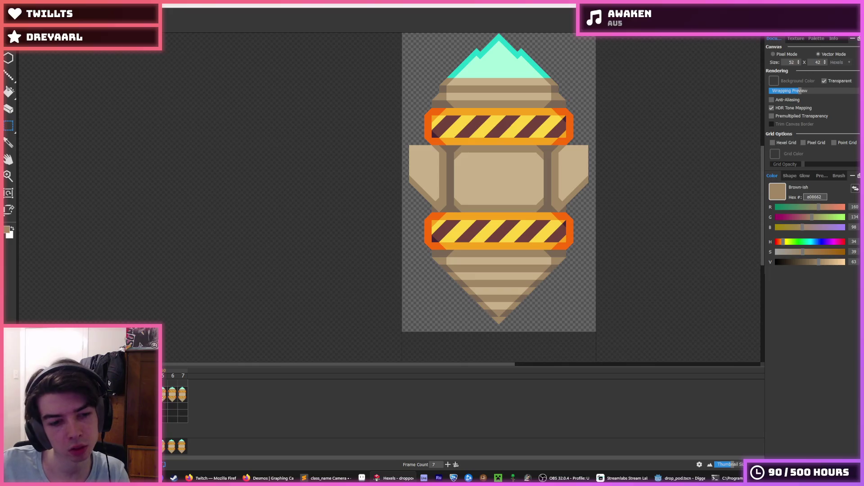
Review animation frames 5, 6 and 7, then play the animation preview.
click(165, 397)
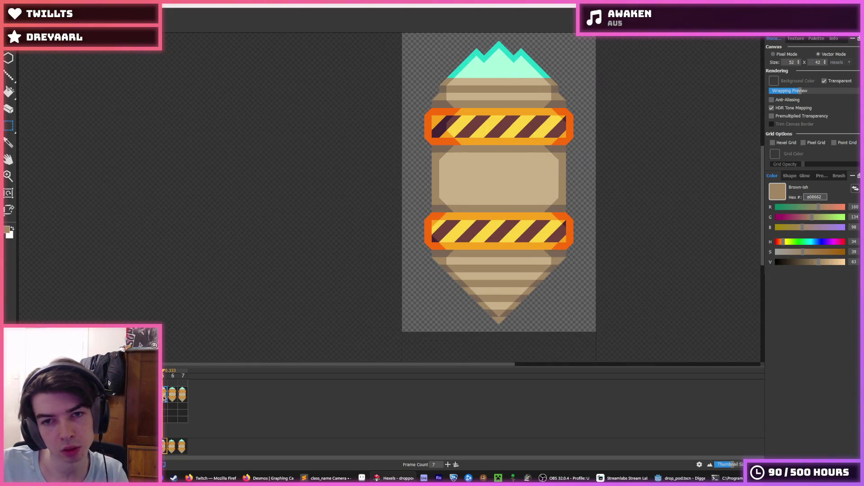
click(171, 396)
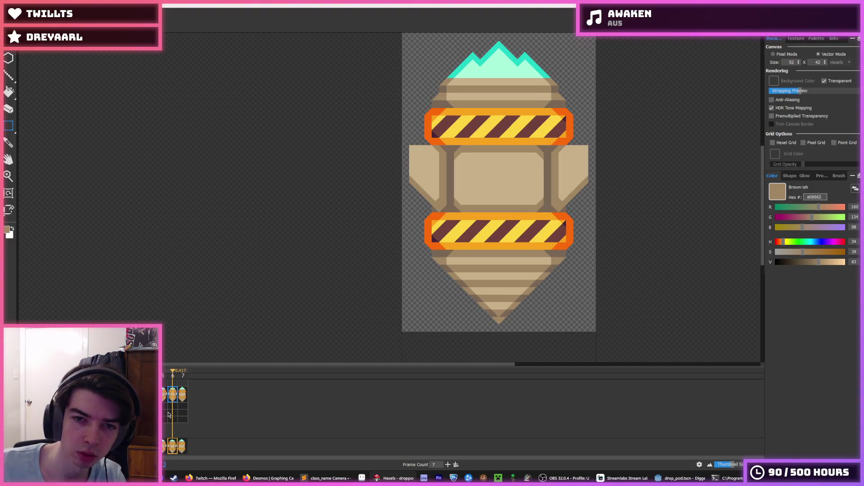
click(182, 397)
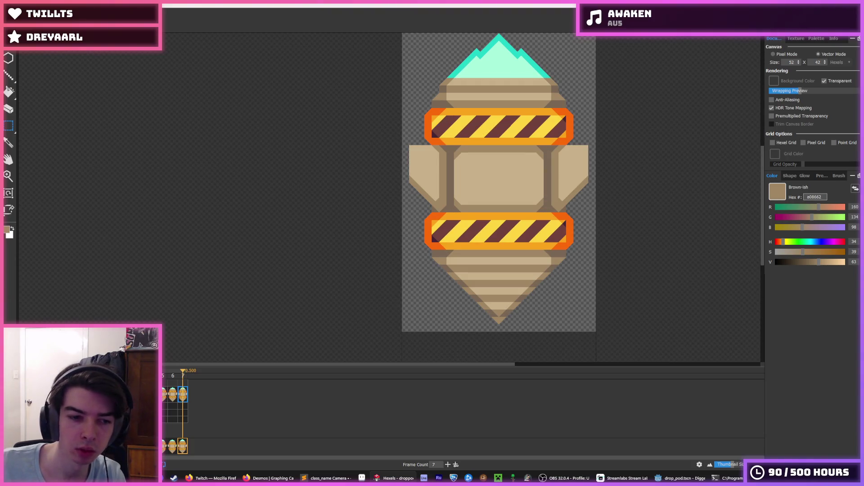
key(space)
Export the animation as drop_pod.png, replacing the existing file, and return to Godot.
click(14, 44)
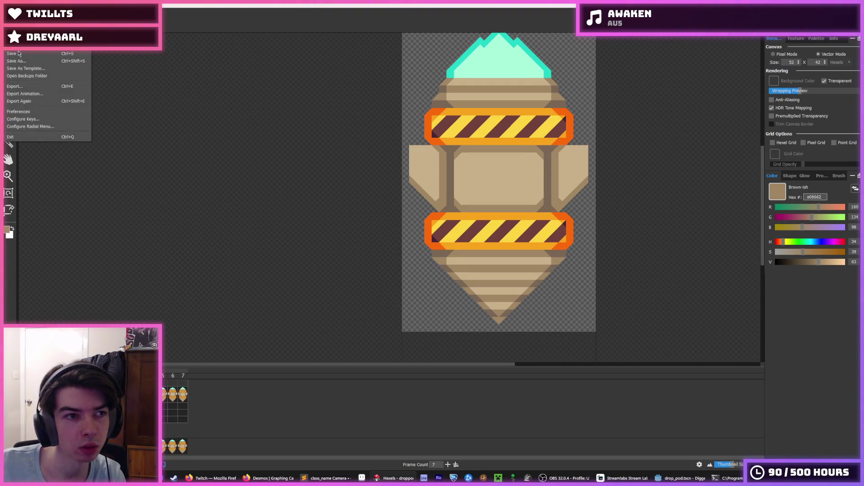
click(45, 93)
click(444, 276)
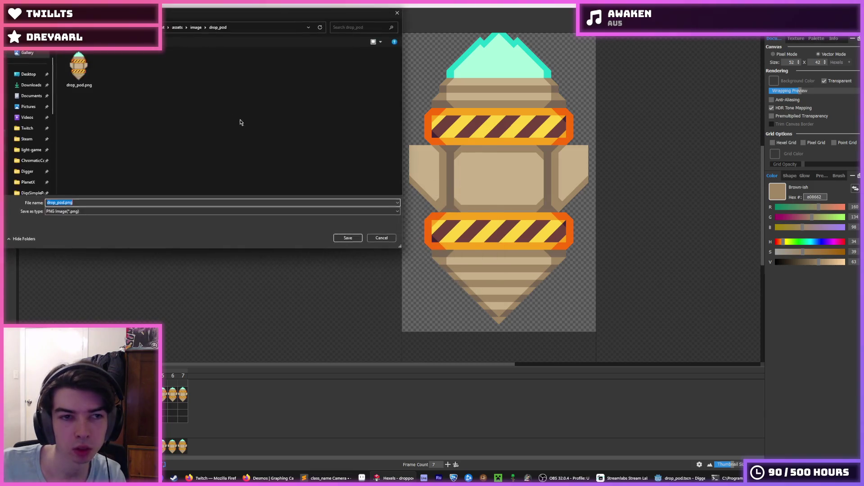
key(Return)
click(452, 241)
click(464, 342)
click(680, 478)
Save the scene, delete the old Sprite2D node, and select AnimatedSprite2D.
key(ctrl+s)
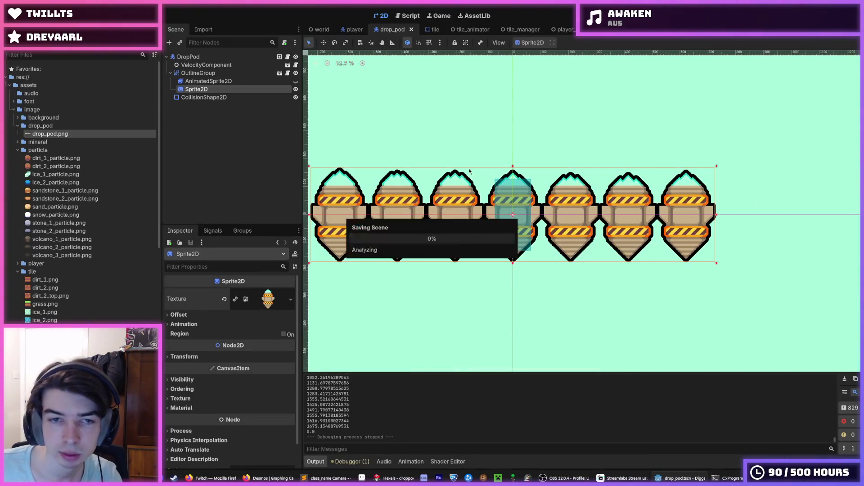
key(Delete)
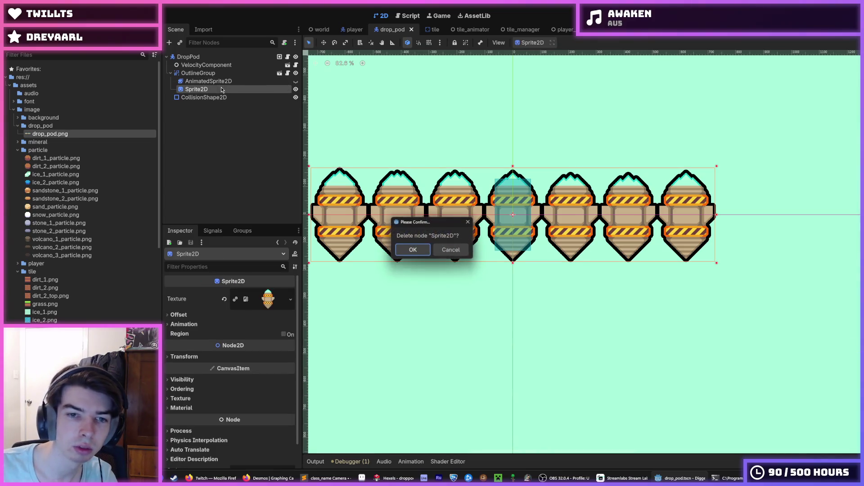
click(412, 249)
click(209, 81)
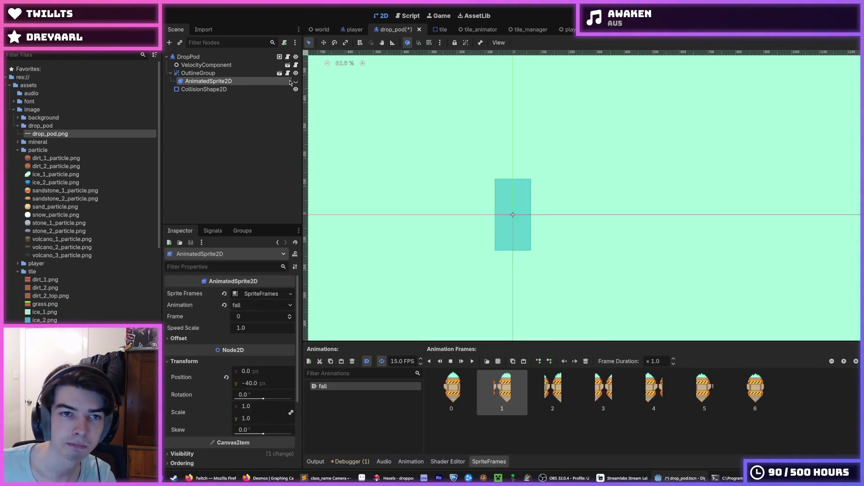
Delete all seven old fall frames and pick drop_pod.png as the sprite sheet.
click(468, 396)
shift+click(766, 400)
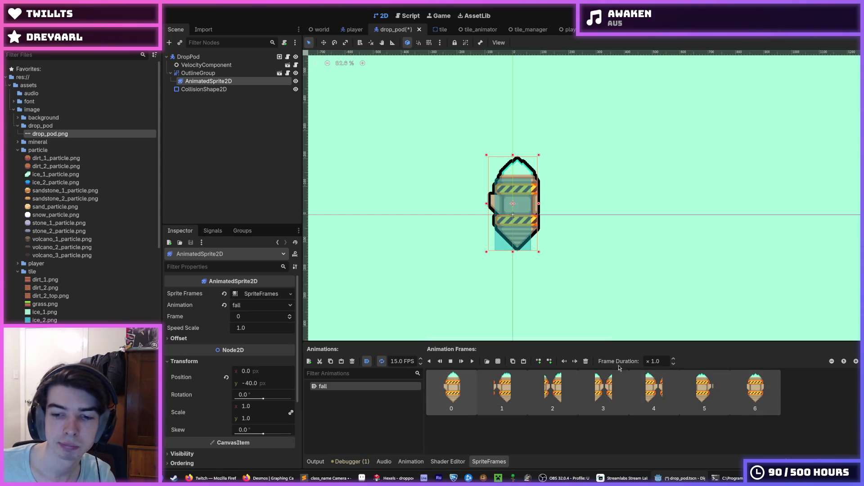
click(585, 361)
click(498, 361)
double_click(332, 170)
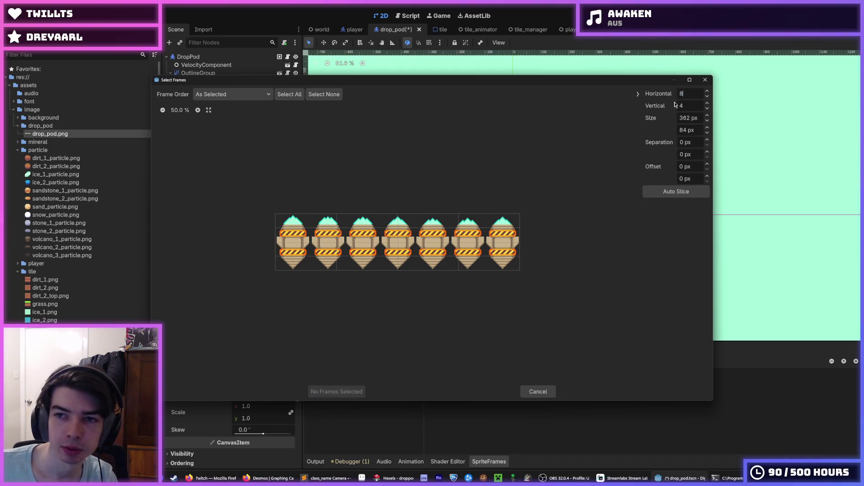
text(7)
Slice drop_pod.png into 7 horizontal by 1 vertical frames and add all seven to fall.
double_click(689, 105)
text(1)
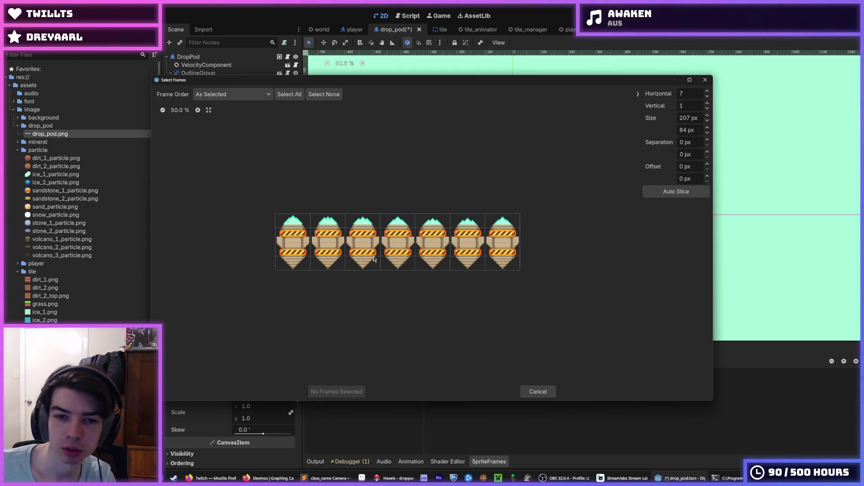
double_click(688, 142)
drag(284, 239, 538, 249)
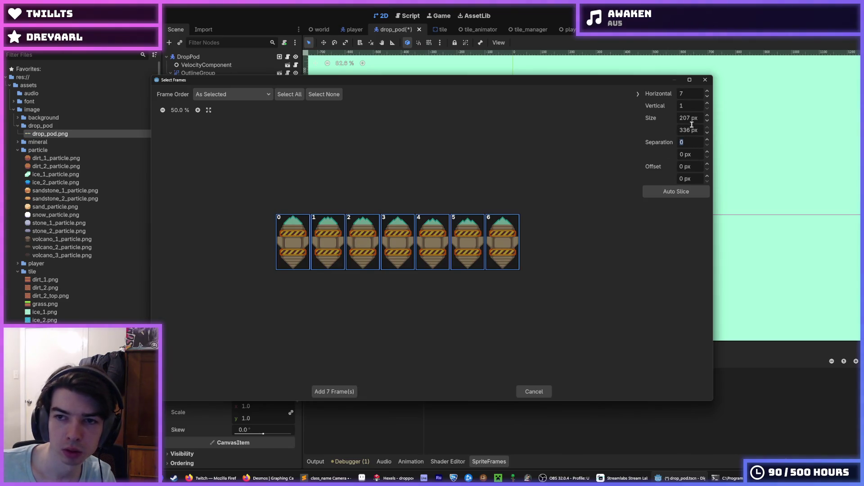
click(335, 391)
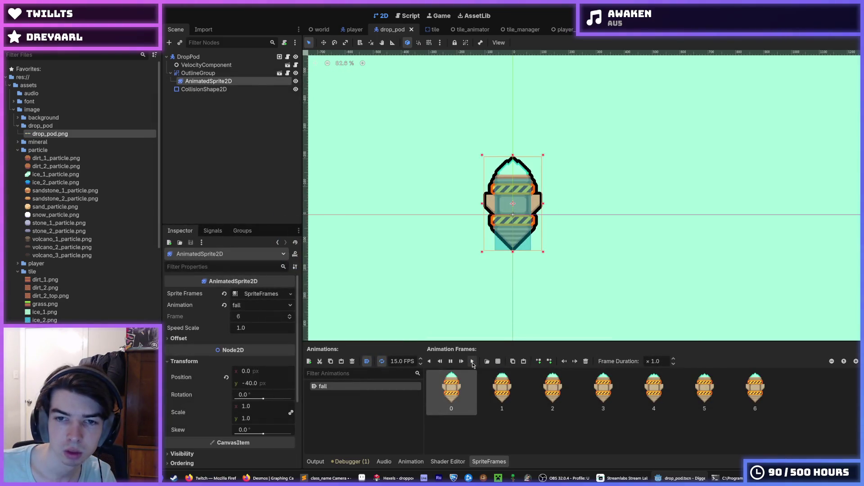
scroll(501, 229, up, 5)
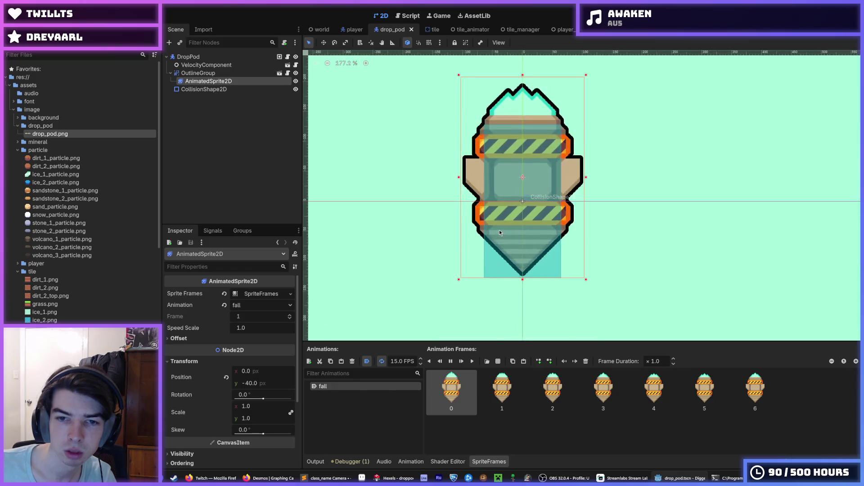
key(alt+Tab)
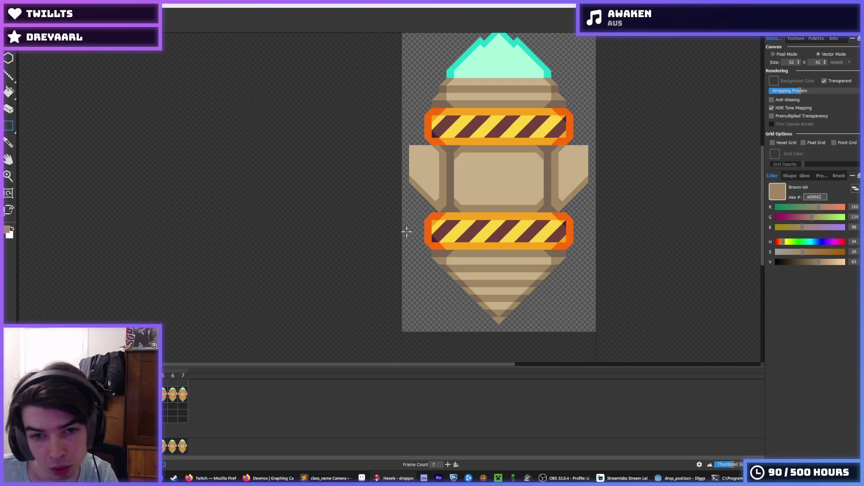
Zoom in and sample the dark and light brown shades from the pod.
scroll(433, 215, up, 3)
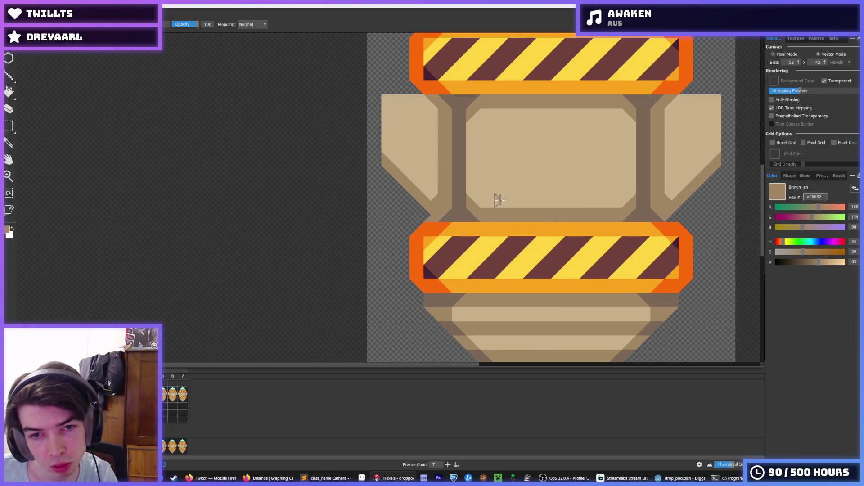
scroll(514, 193, down, 4)
key(alt)
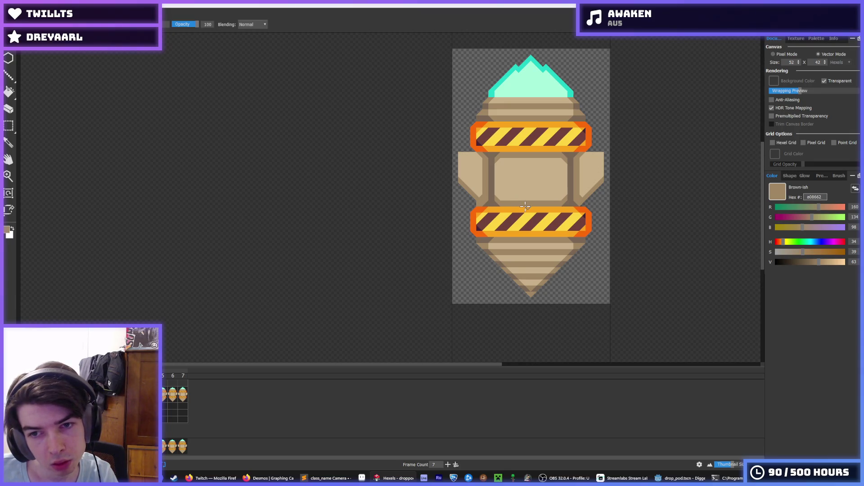
scroll(550, 207, up, 4)
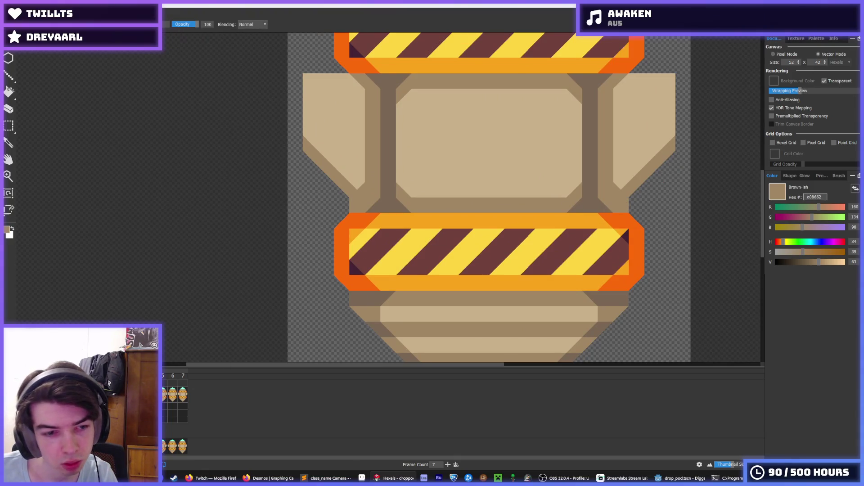
alt+click(355, 208)
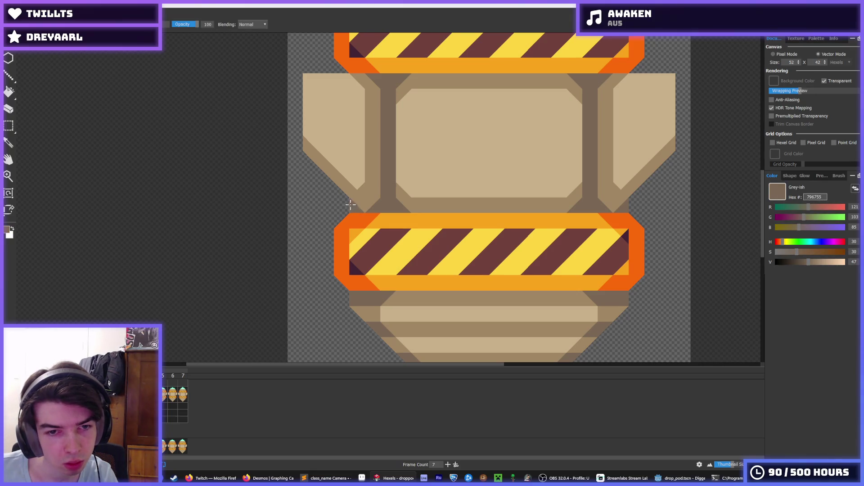
alt+click(351, 205)
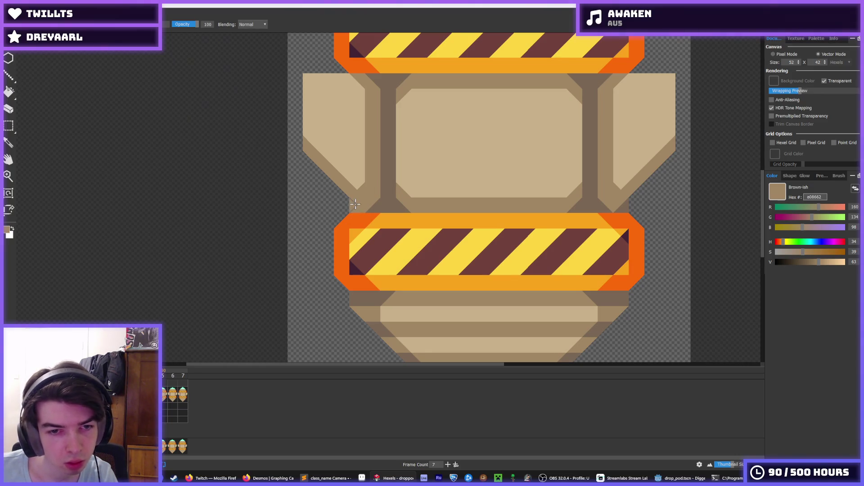
Step through animation frames 5 to 7 and back to the start.
key(period)
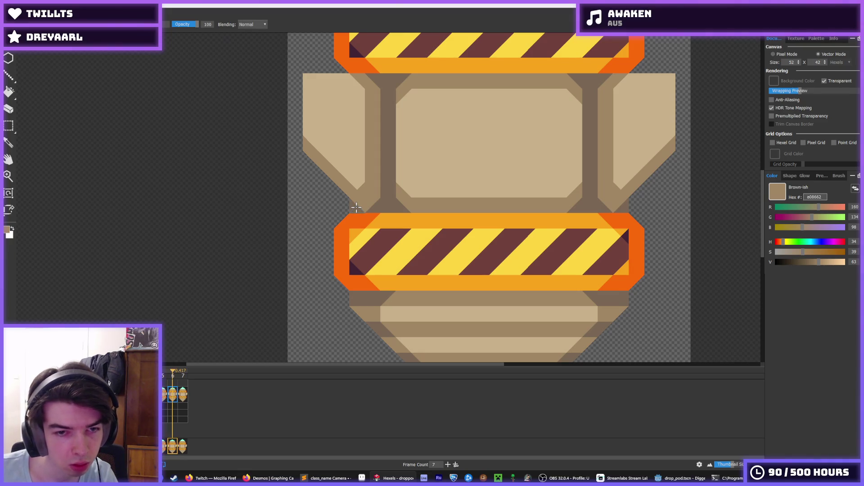
key(period)
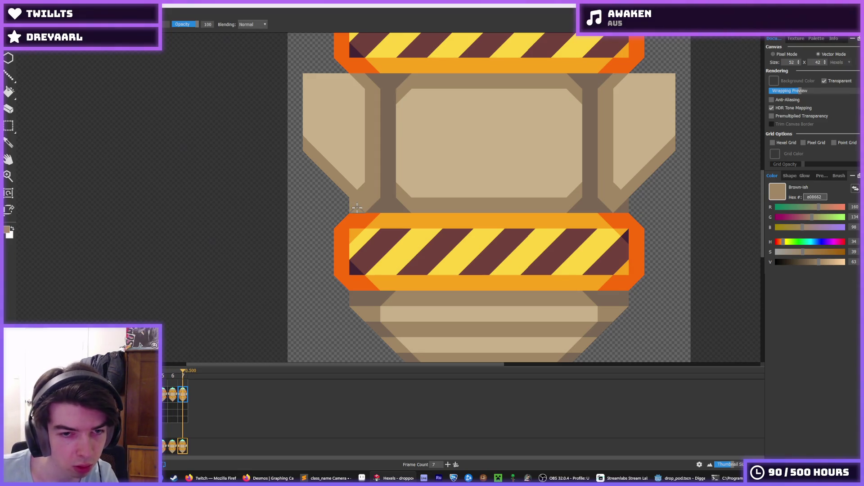
key(period)
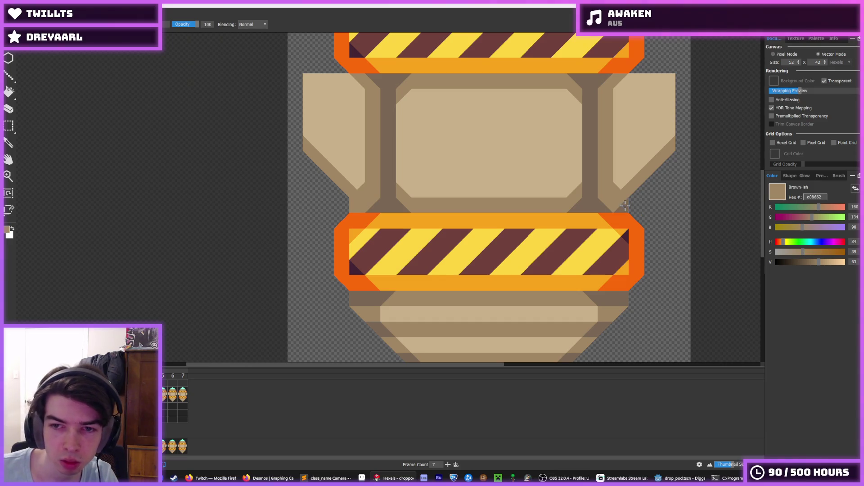
key(period)
key(period)
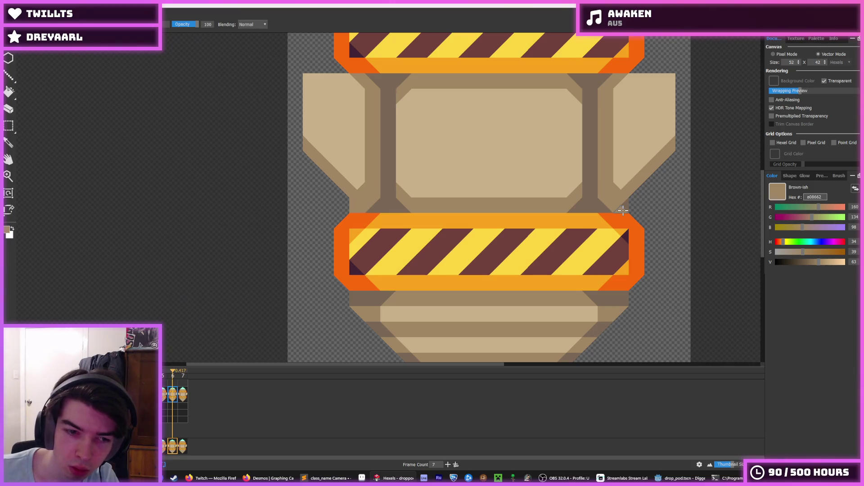
key(period)
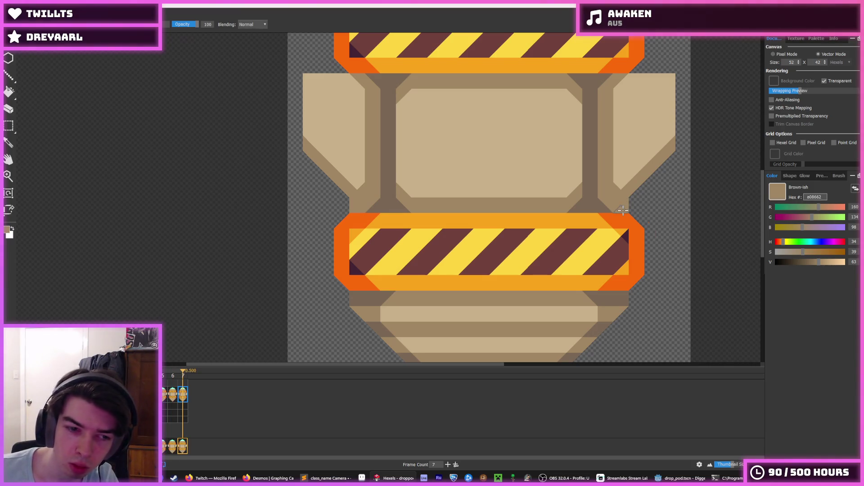
key(period)
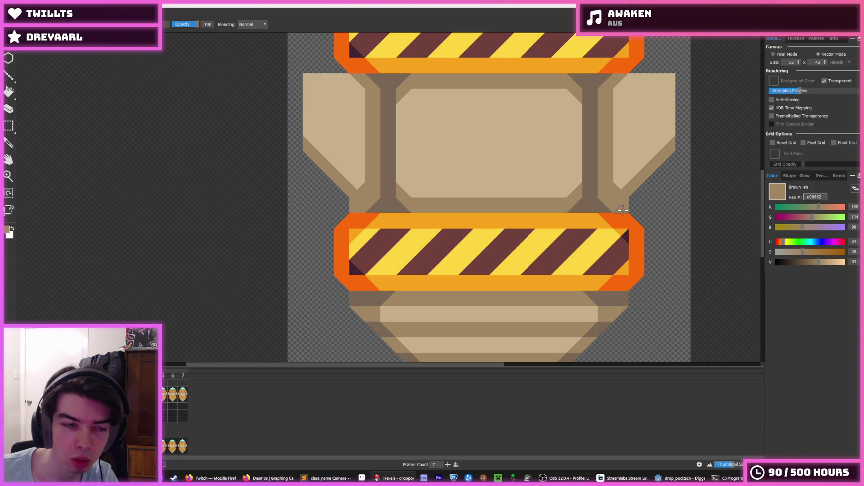
Export the animation over drop_pod.png, confirm the replace and PNG options, and return to Godot.
key(alt+f)
key(Down)
key(Down)
key(Down)
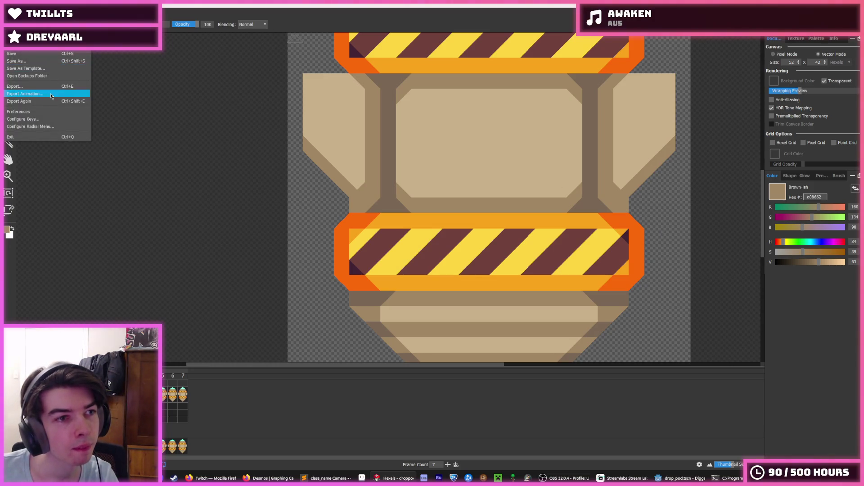
key(Return)
click(442, 277)
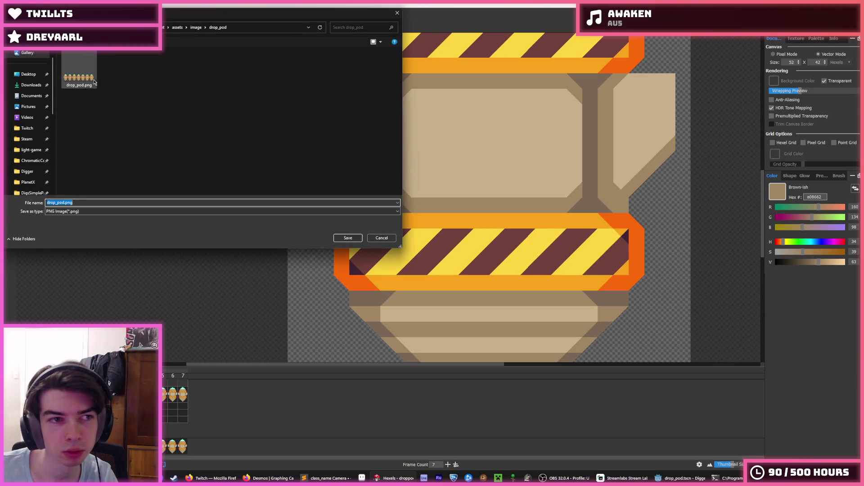
key(Return)
click(454, 243)
click(470, 341)
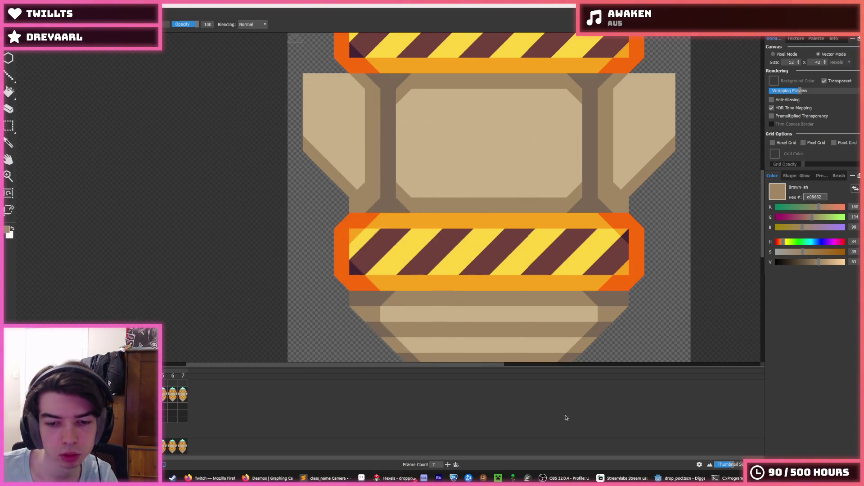
click(680, 478)
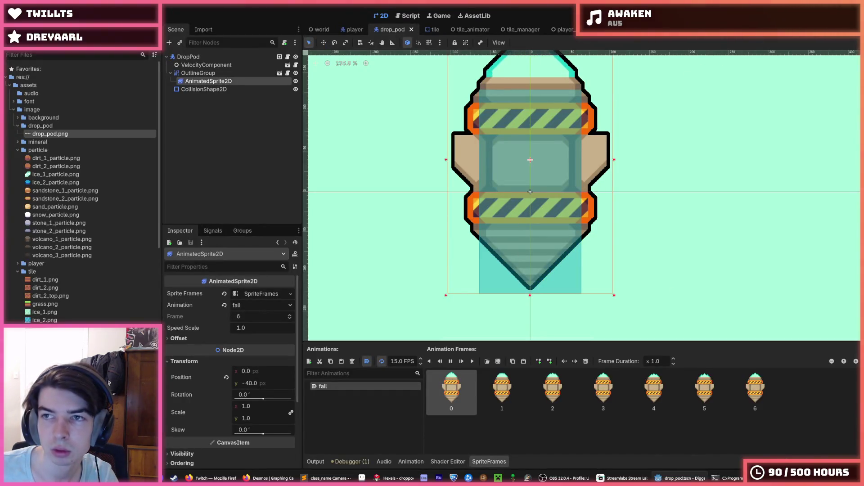
Run and relaunch the game, dig the miner down and left, then stop it.
key(F5)
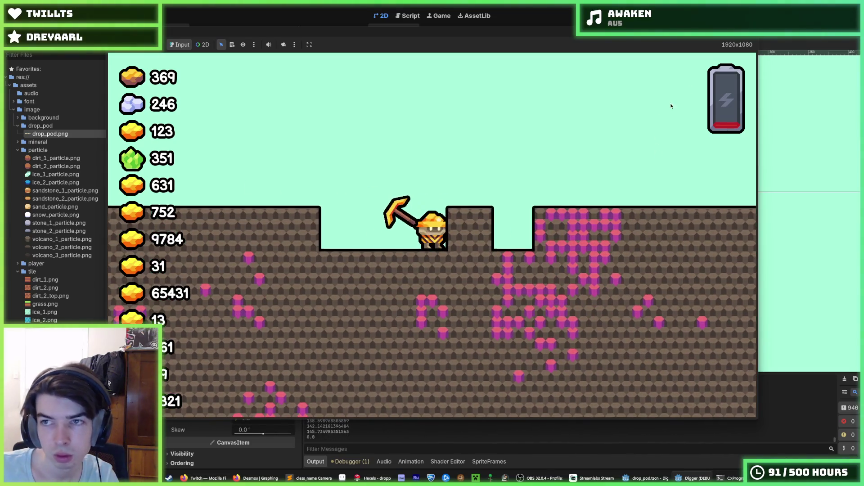
key(F8)
key(F5)
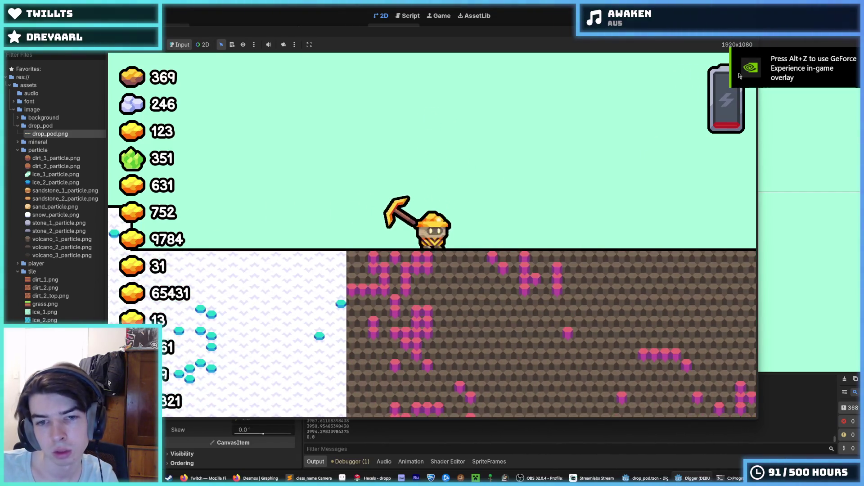
key(Down)
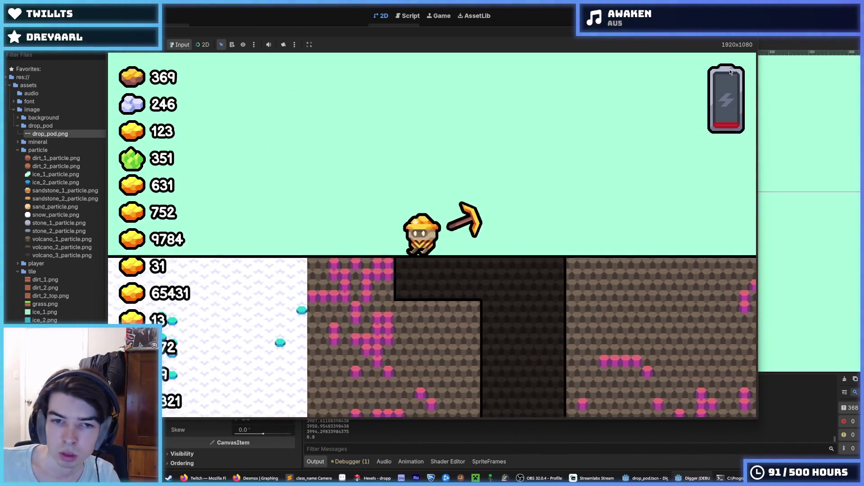
key(Left)
key(F8)
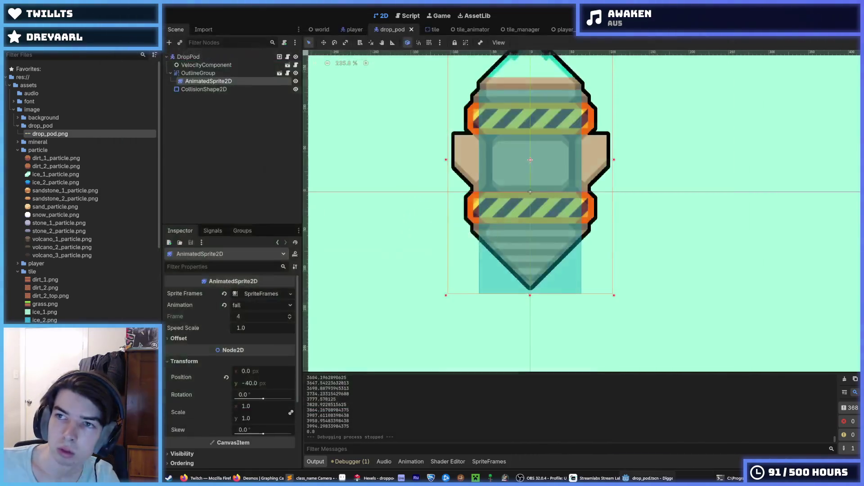
Launch and restart the game, stop it and save, then run it once more.
key(F5)
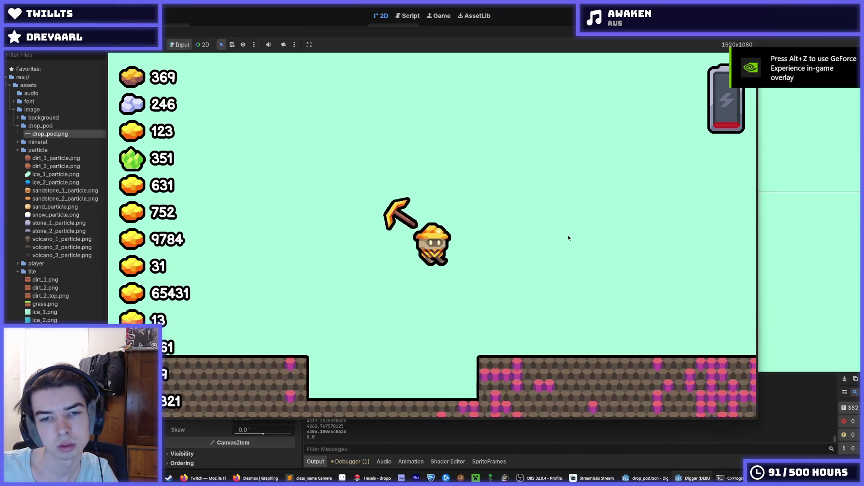
key(F5)
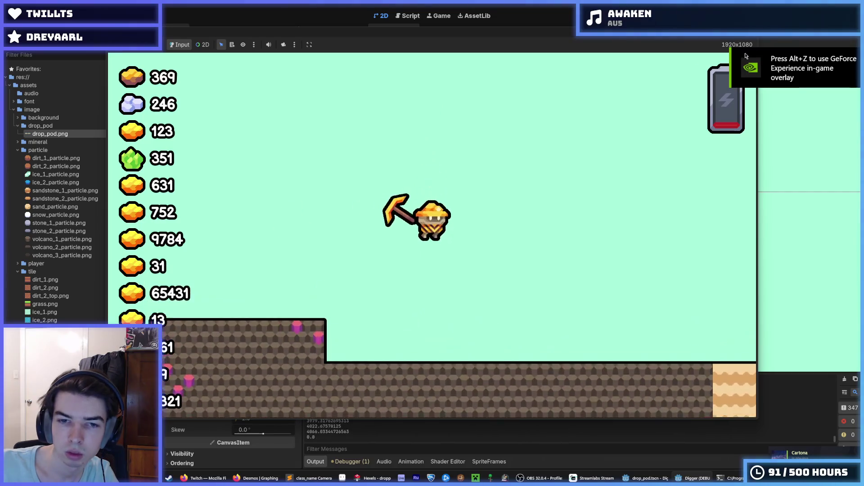
key(F8)
key(ctrl+s)
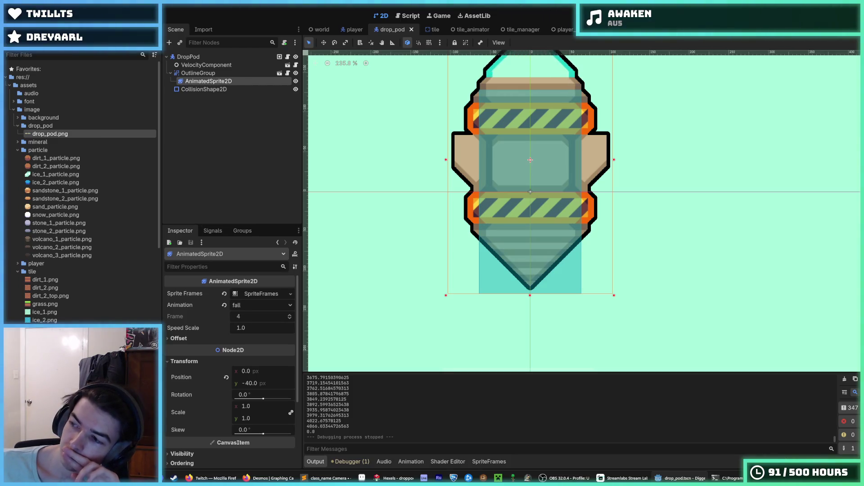
key(F5)
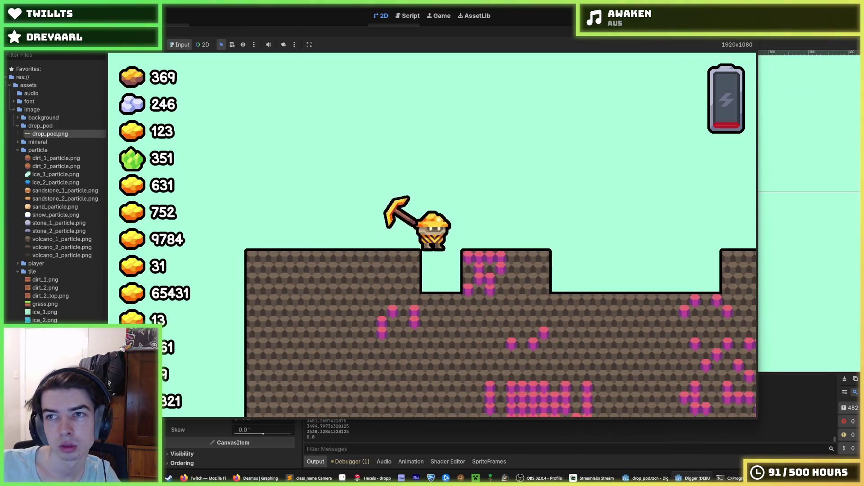
Play-test the pod's descent twice, lifting the miner into the air with space on the second run.
key(F5)
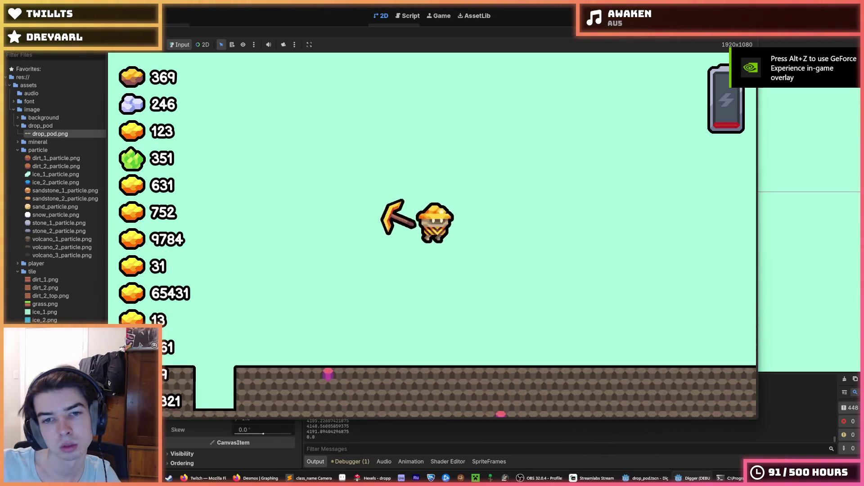
key(F8)
key(F5)
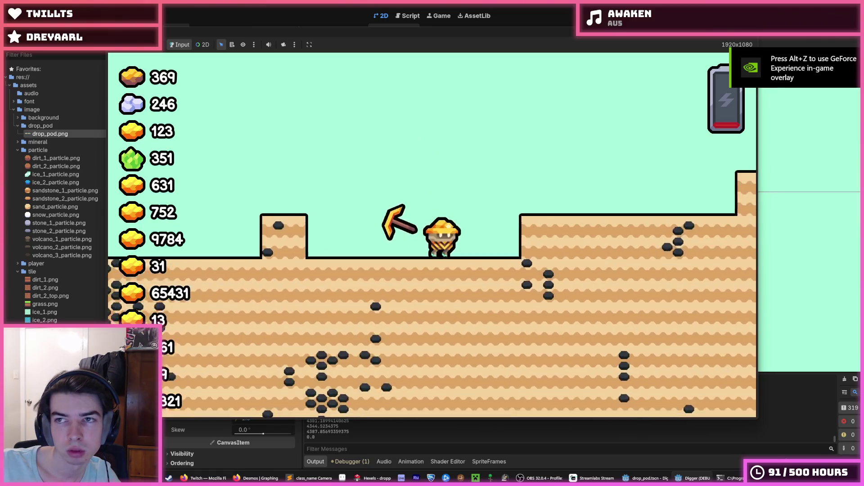
key(space)
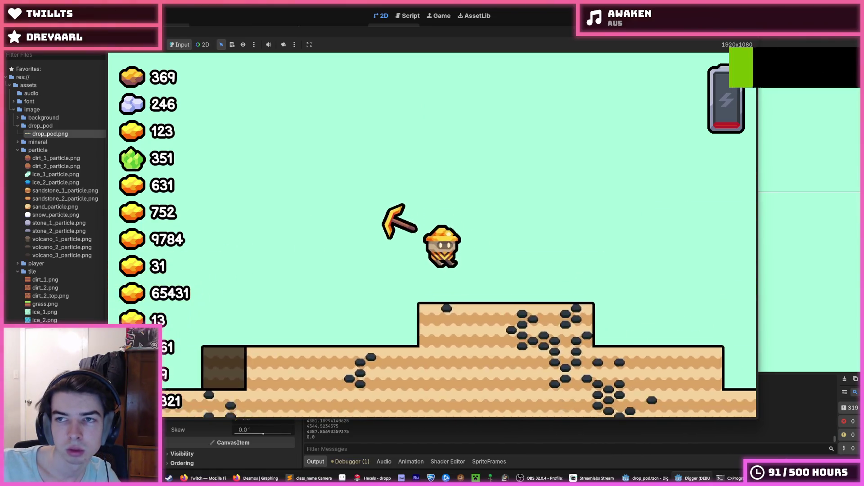
key(F8)
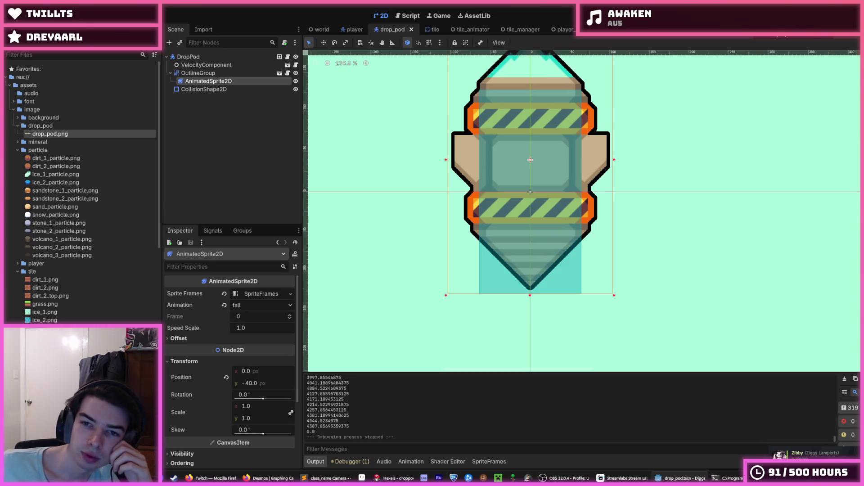
Zoom out the 2D canvas, deselect the drop pod sprite, and run one more test.
scroll(613, 177, down, 6)
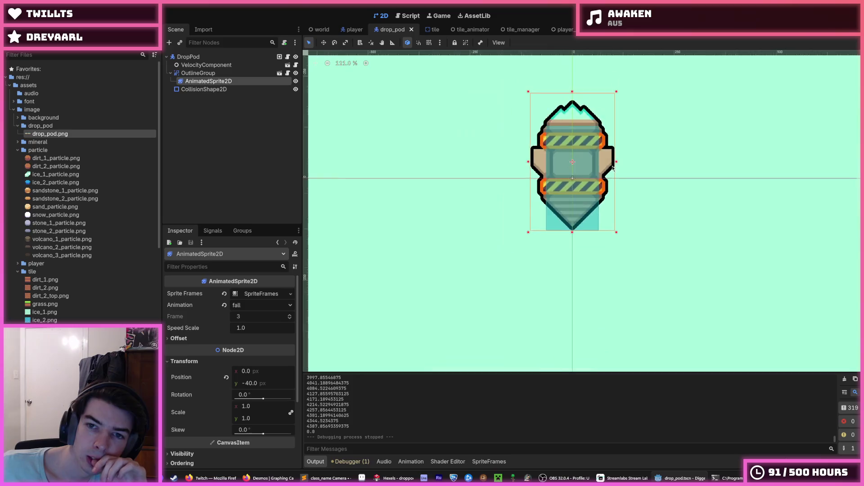
click(705, 68)
key(F5)
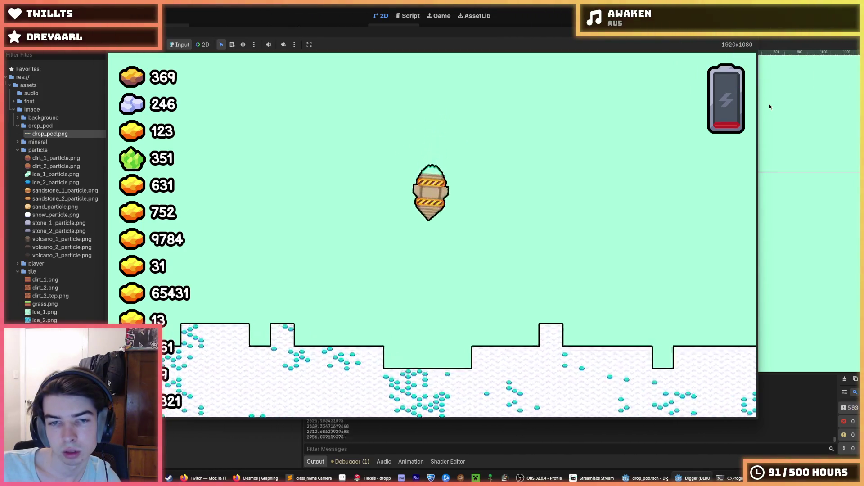
key(F8)
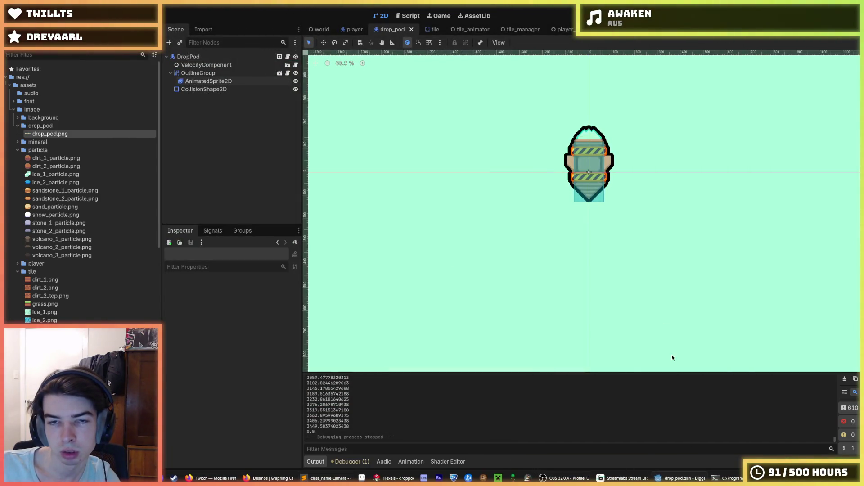
Change _INITIAL_VELOCITY in drop_pod.gd from 1000.0 to 8000.0 and run the game.
click(409, 16)
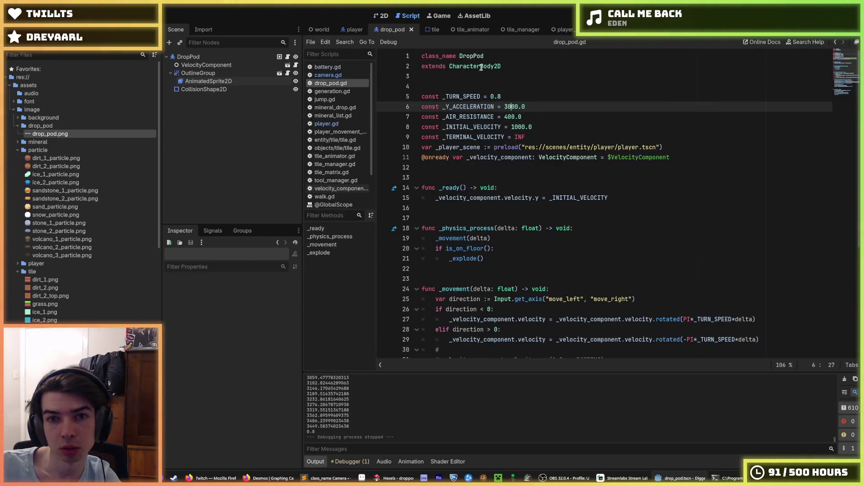
click(508, 118)
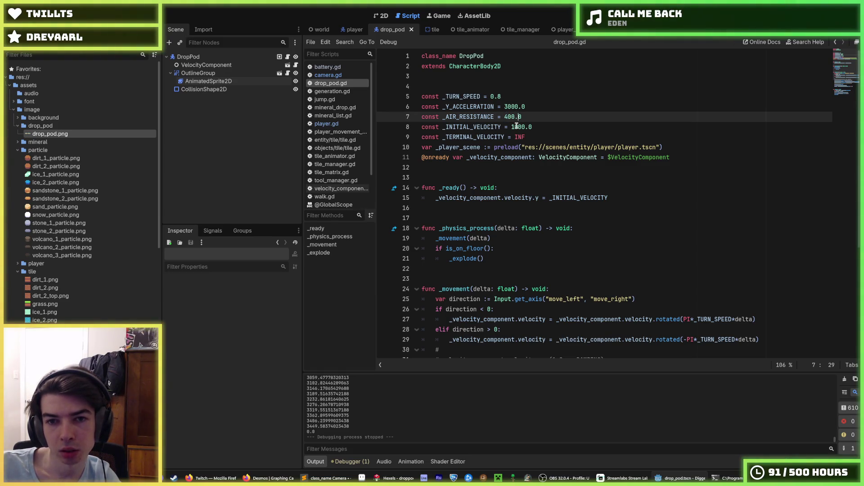
click(512, 127)
text(8)
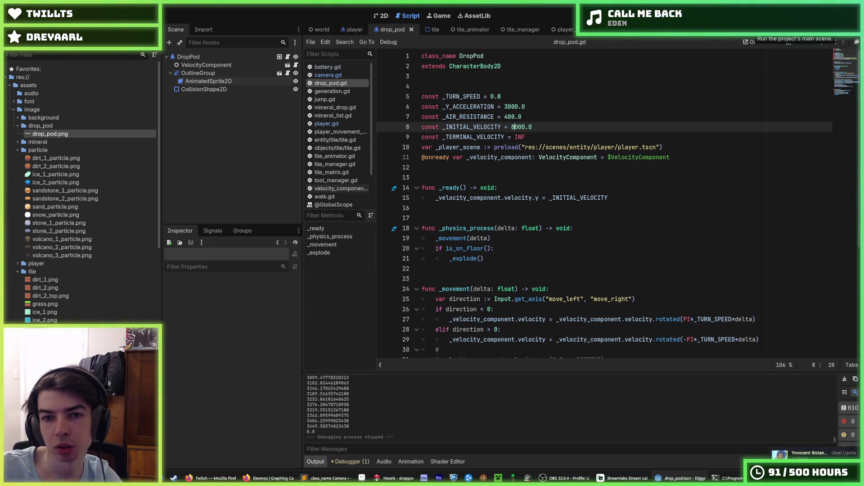
key(F5)
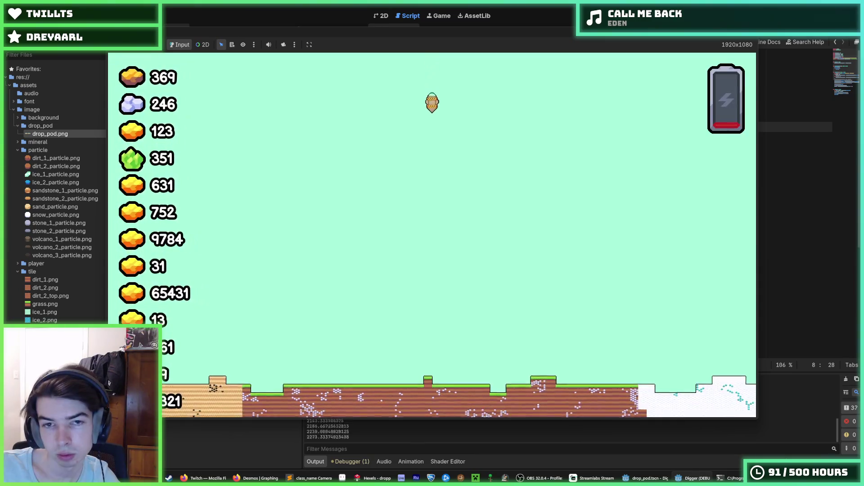
Restart the game to watch the faster 8000.0 pod launch, then stop it.
key(F5)
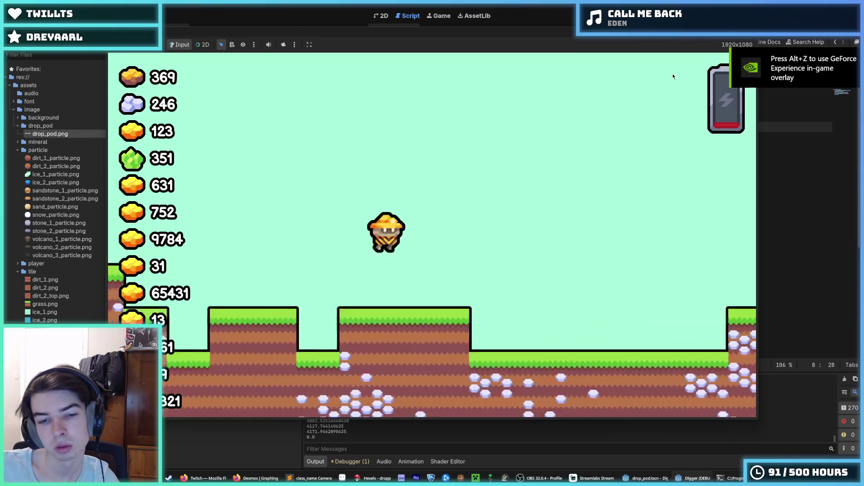
key(F8)
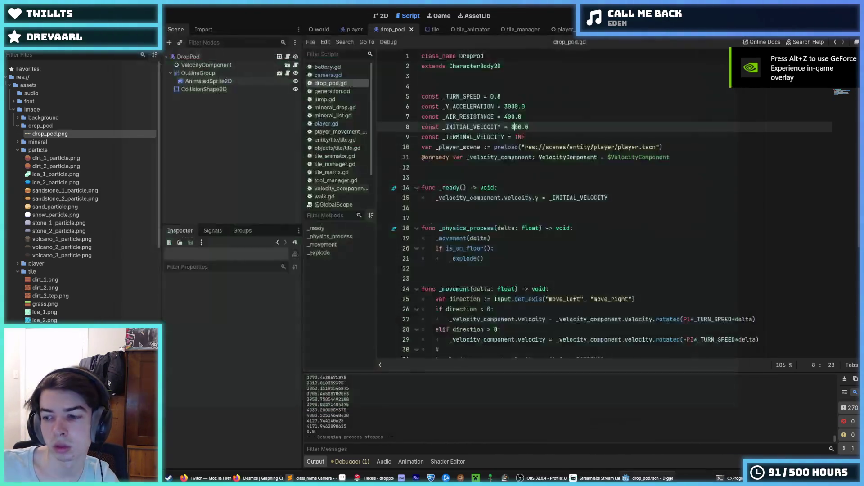
Restore the velocity-based rotation line in _process and save drop_pod.gd.
key(alt+Tab)
key(alt+Tab)
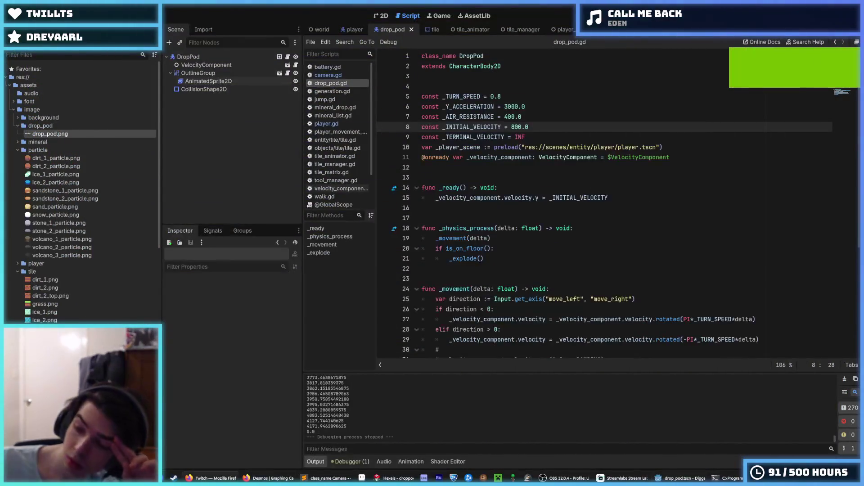
key(ctrl+z)
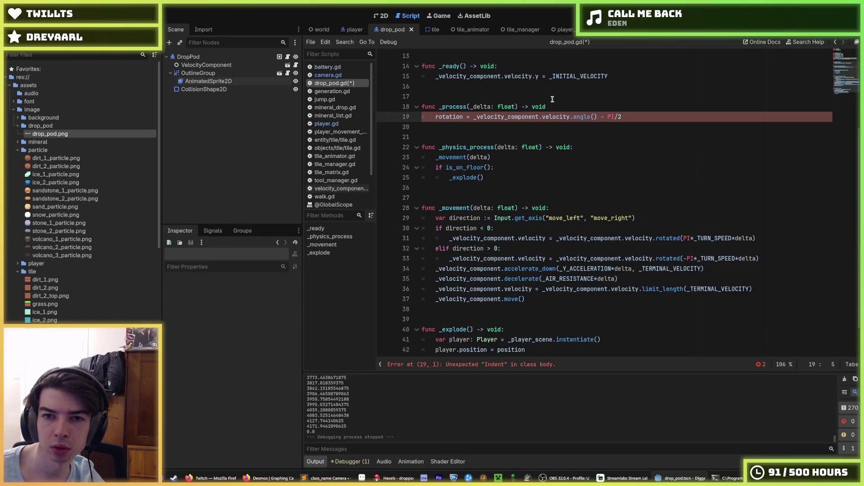
click(565, 103)
text(:)
key(ctrl+s)
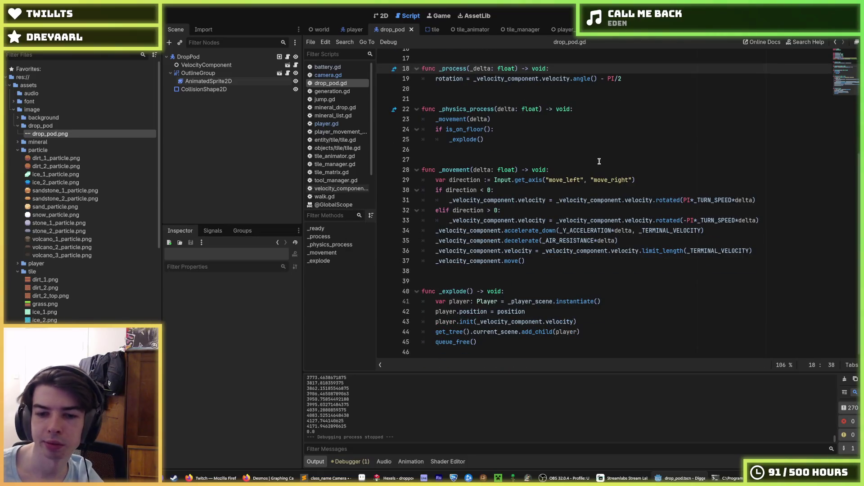
Play-test the pod's velocity-based rotation in two game runs.
key(F5)
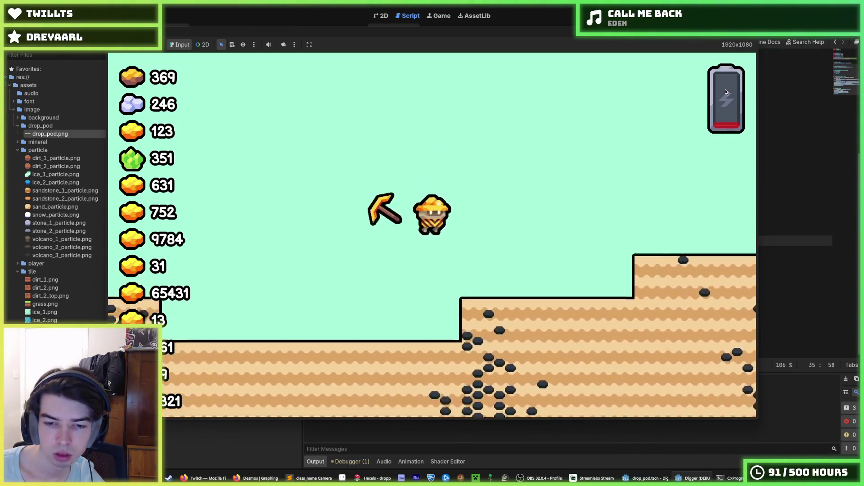
key(F8)
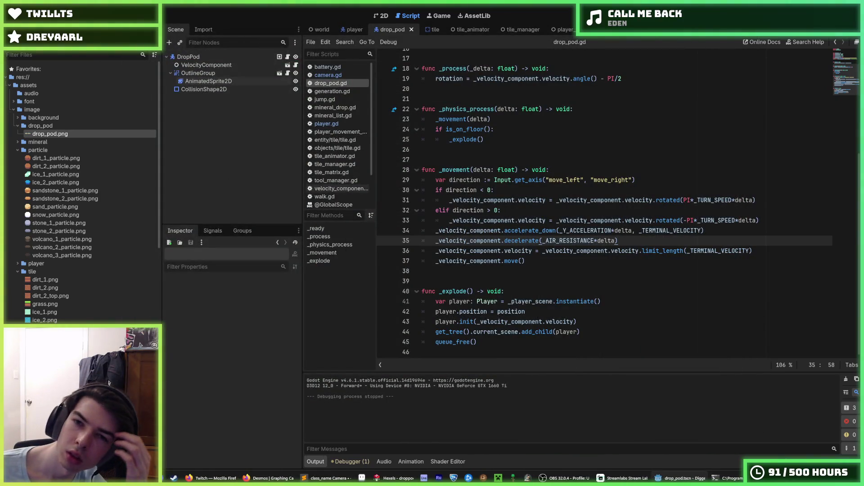
key(F5)
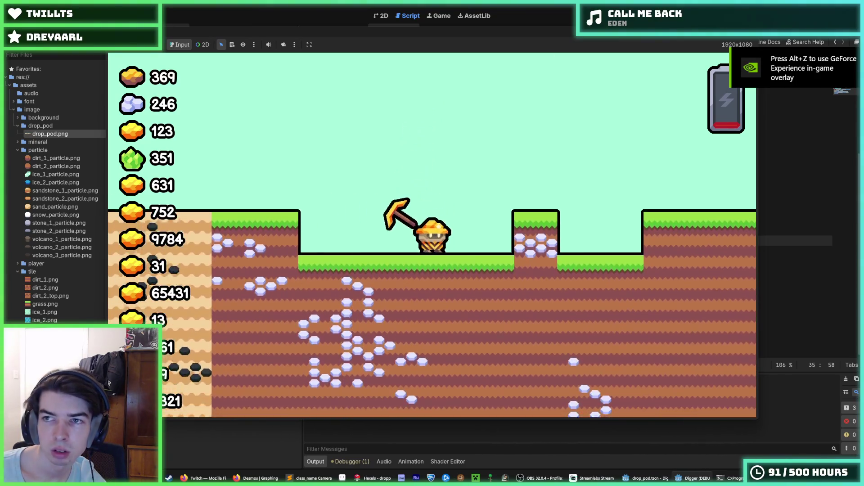
key(F8)
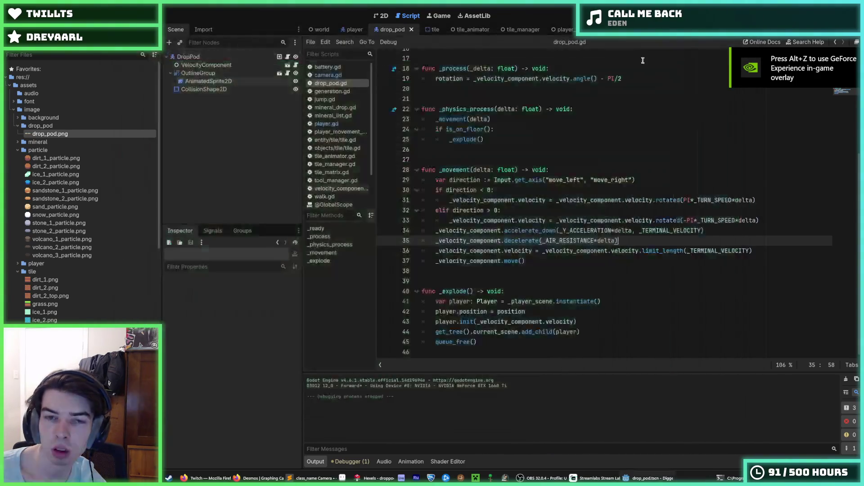
click(329, 76)
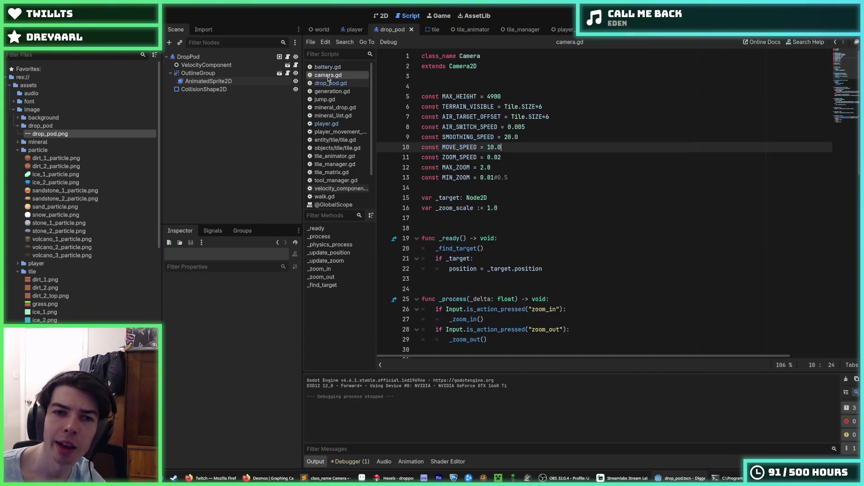
Play-test the current AIR_SWITCH_SPEED of 0.0025 over three game runs.
click(524, 136)
click(525, 126)
key(F5)
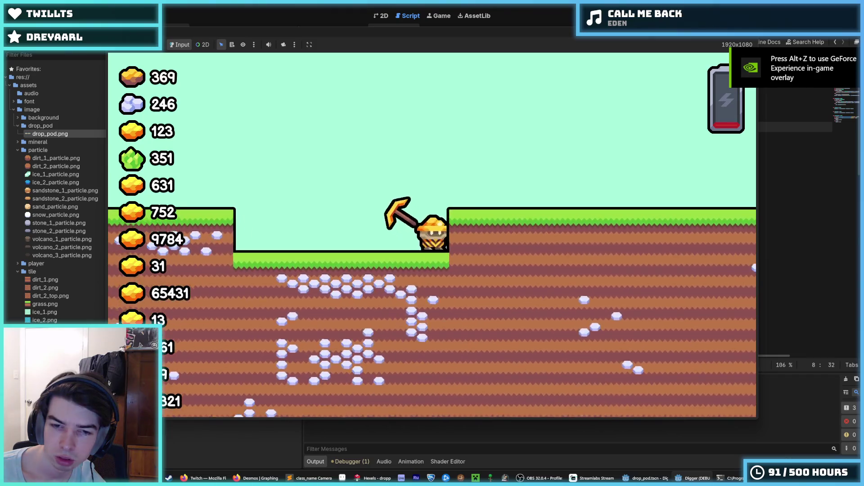
key(F8)
key(F5)
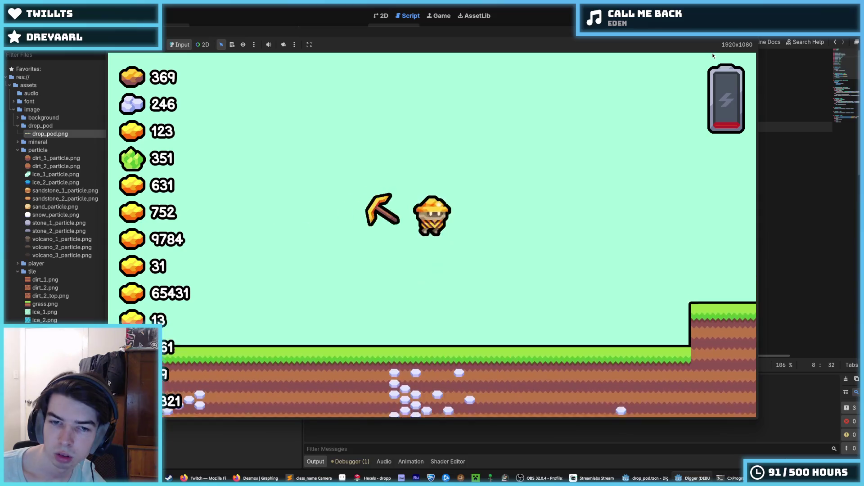
key(F8)
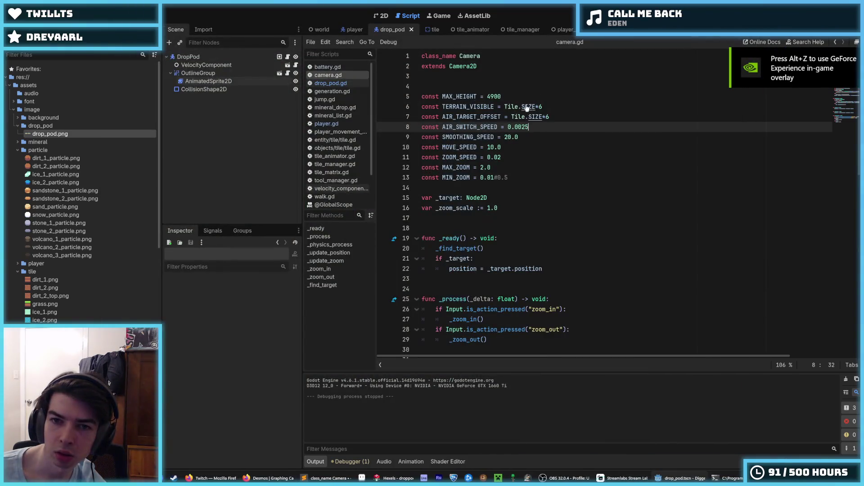
key(F5)
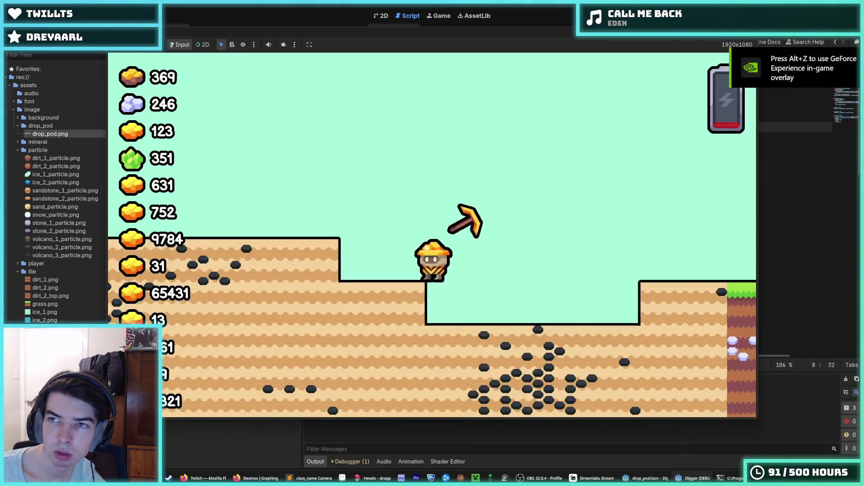
key(F8)
Edit AIR_SWITCH_SPEED's trailing digits and play-test the new camera speed repeatedly.
drag(523, 127, 521, 128)
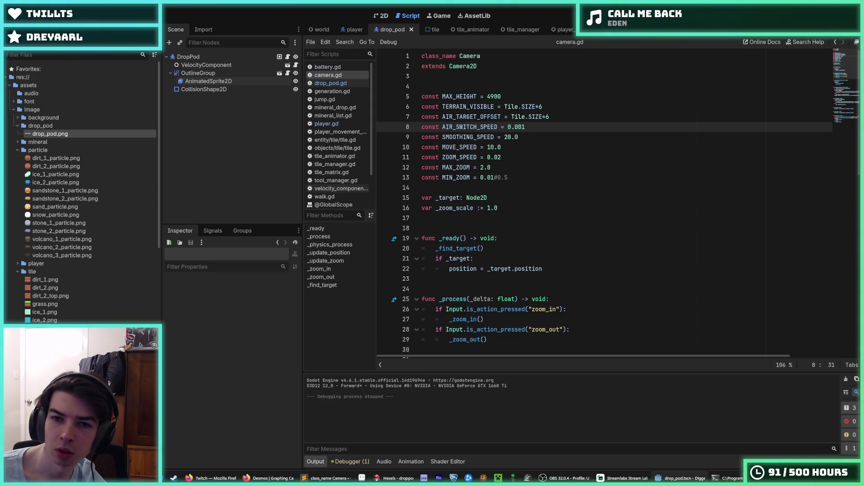
key(F5)
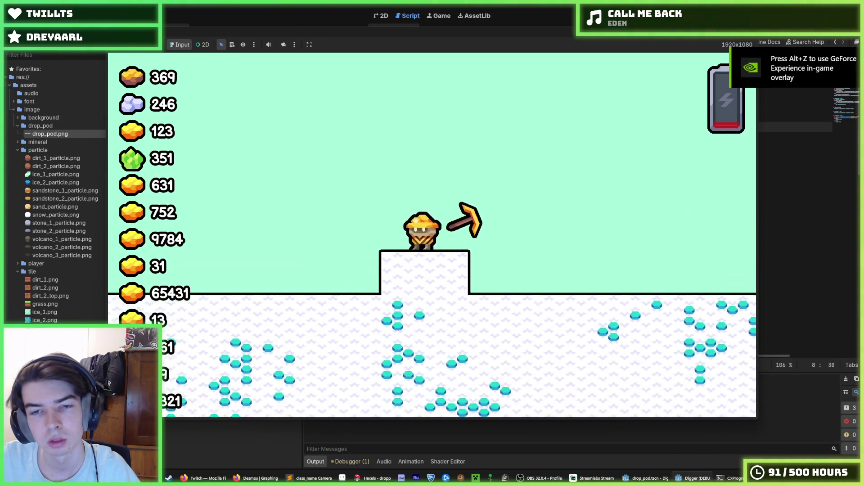
key(F5)
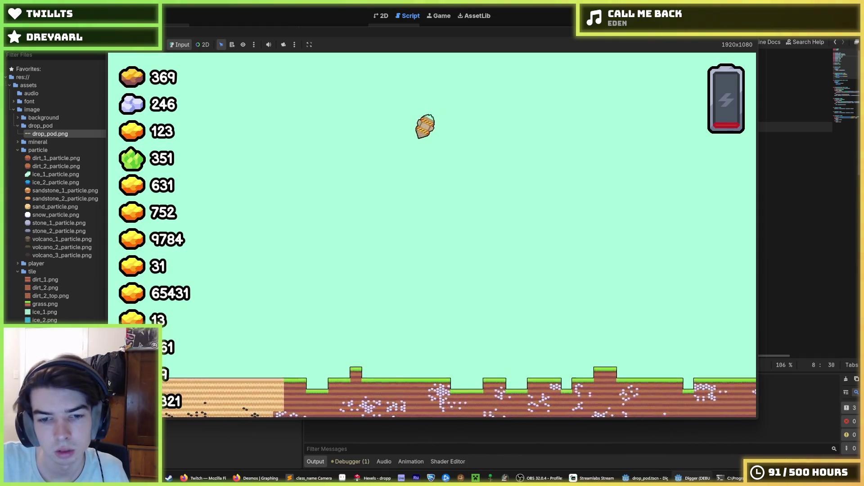
key(F8)
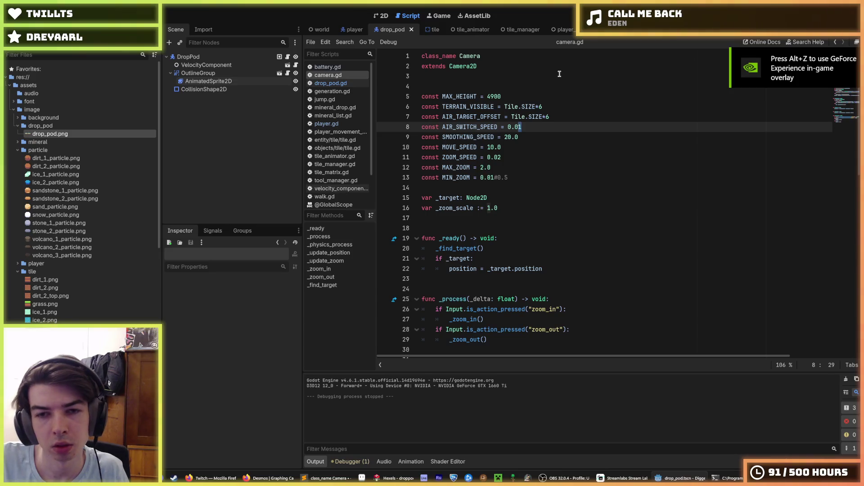
key(F5)
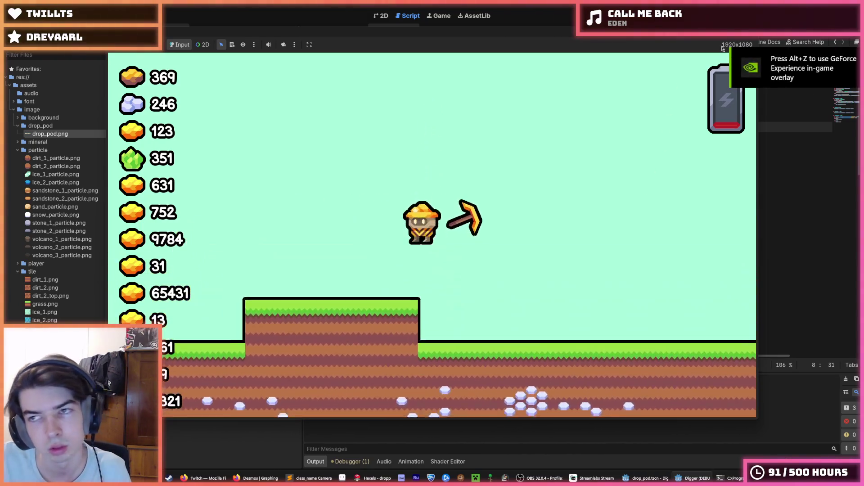
Play-test the pod landing across several runs, then return to camera.gd's AIR_SWITCH_SPEED constant.
key(alt+Tab)
key(F5)
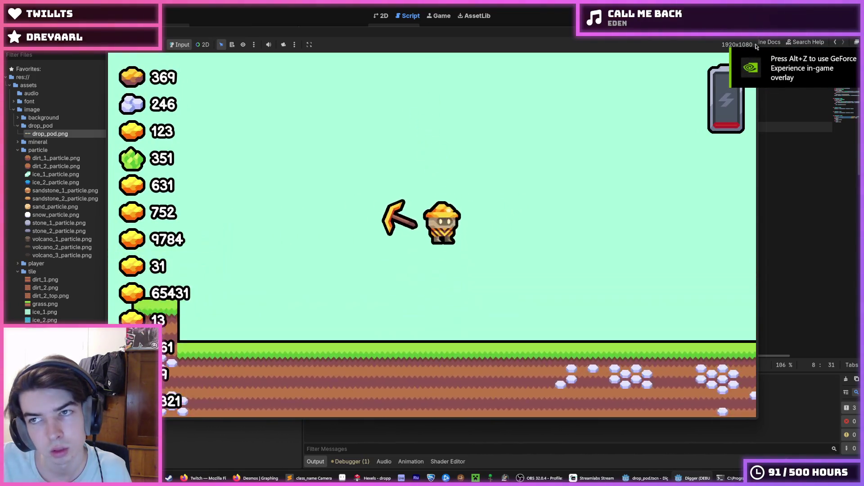
key(alt+F4)
key(F5)
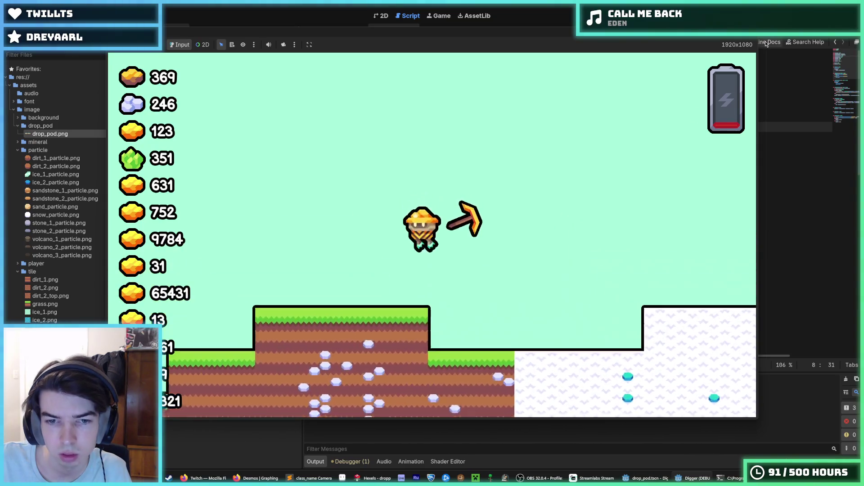
key(F5)
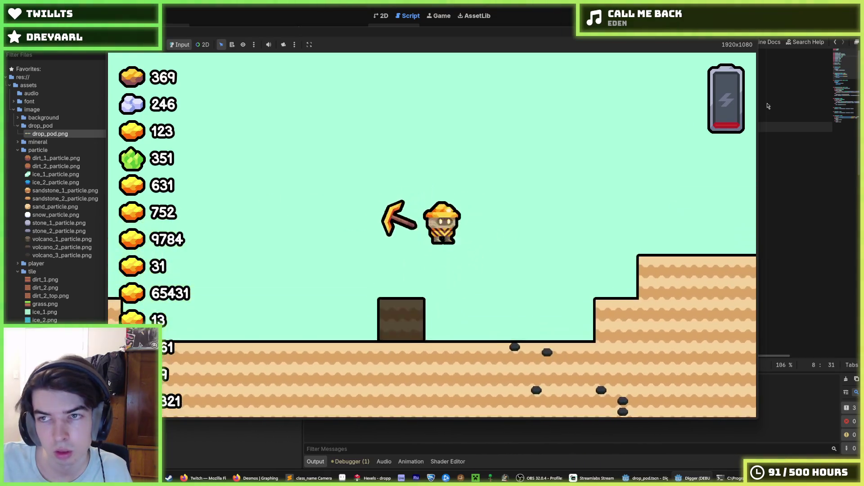
click(727, 29)
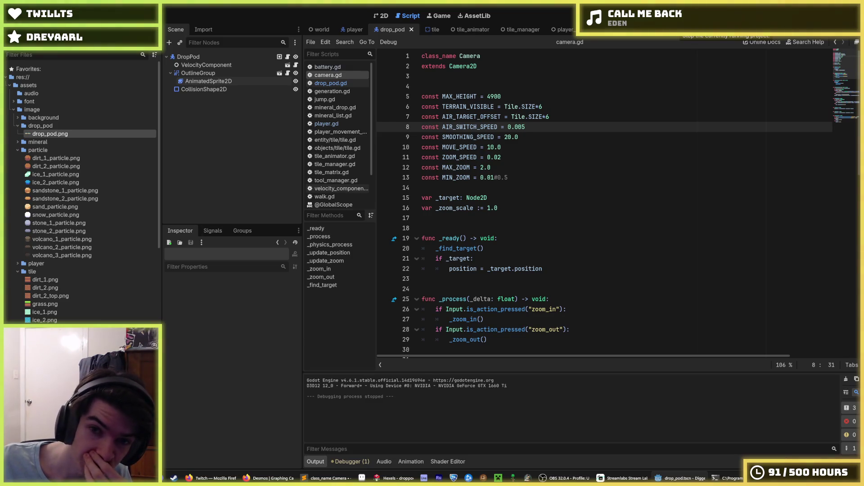
click(579, 116)
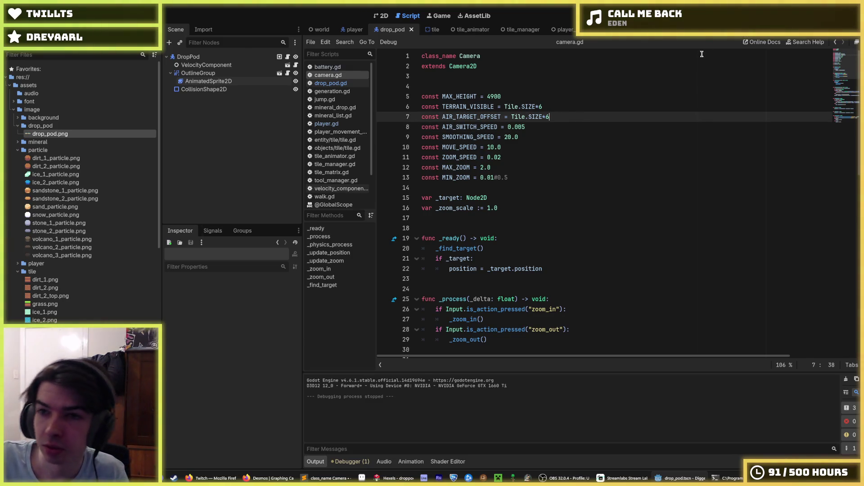
Set AIR_SWITCH_SPEED to 0.004 in camera.gd and relaunch the game.
click(700, 29)
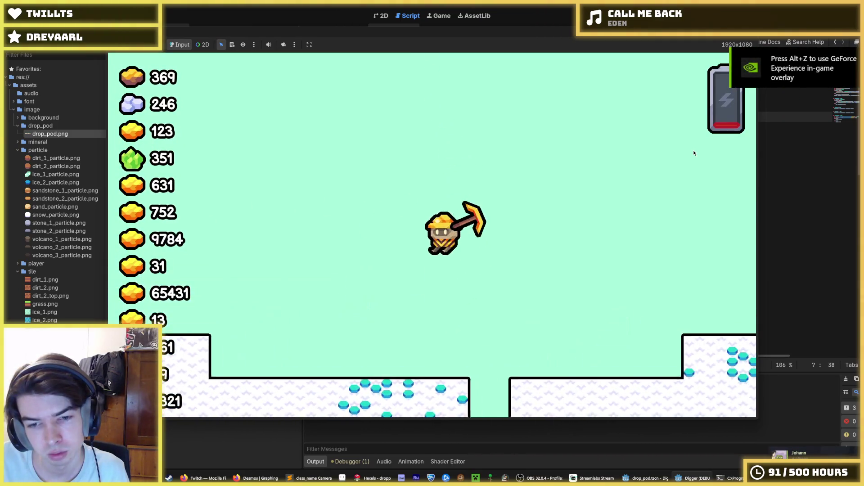
key(F8)
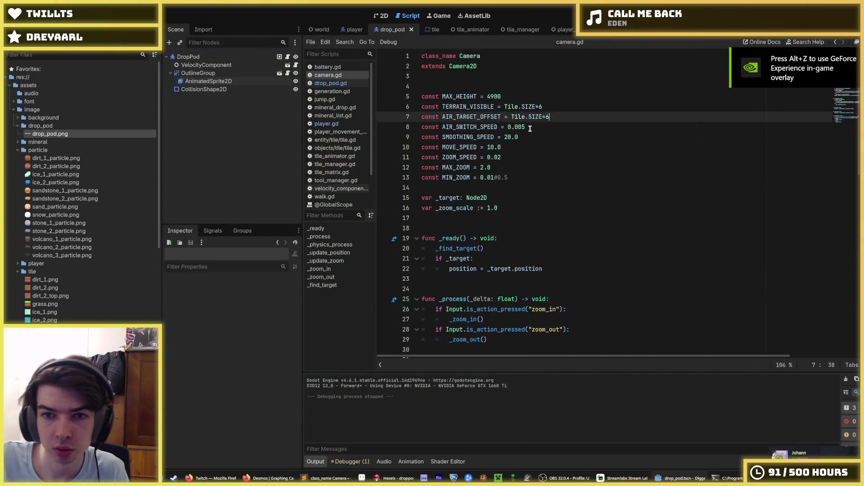
click(524, 127)
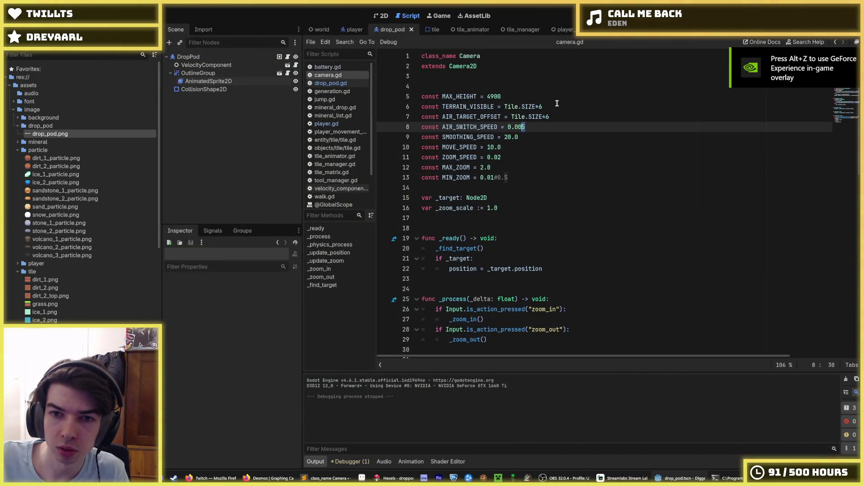
key(F5)
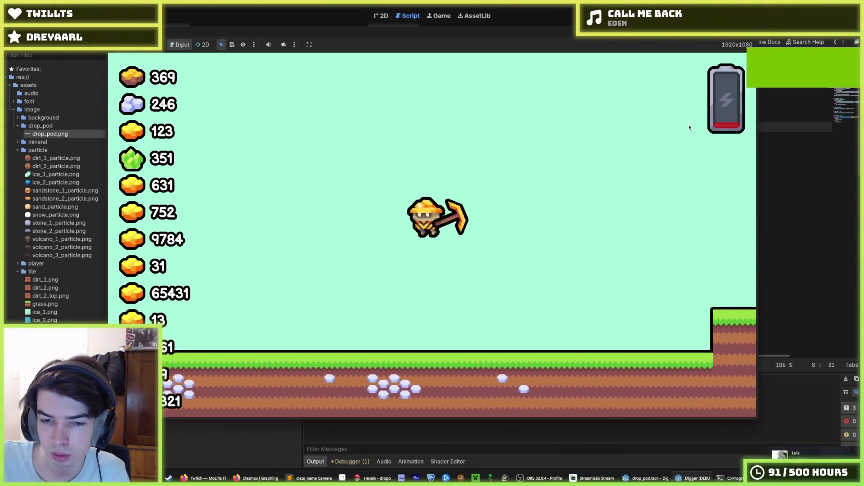
Play-test the 0.004 camera speed again, digging into the snow with the pickaxe.
key(F8)
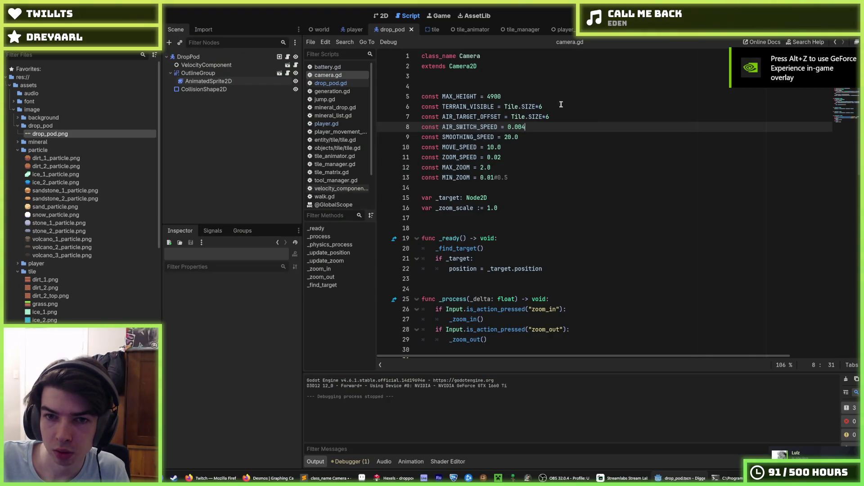
key(F5)
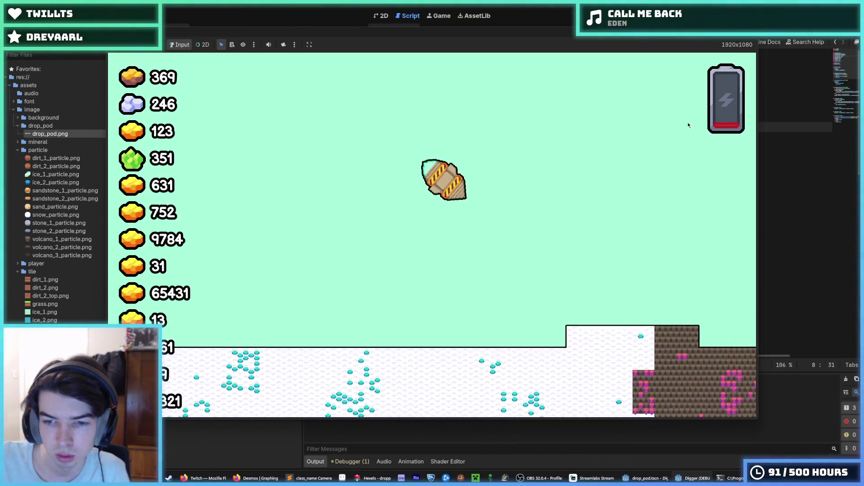
key(a)
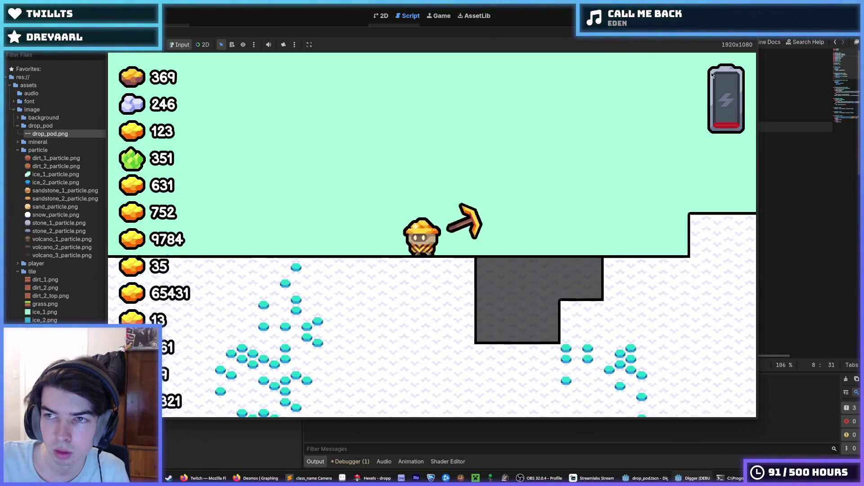
key(F8)
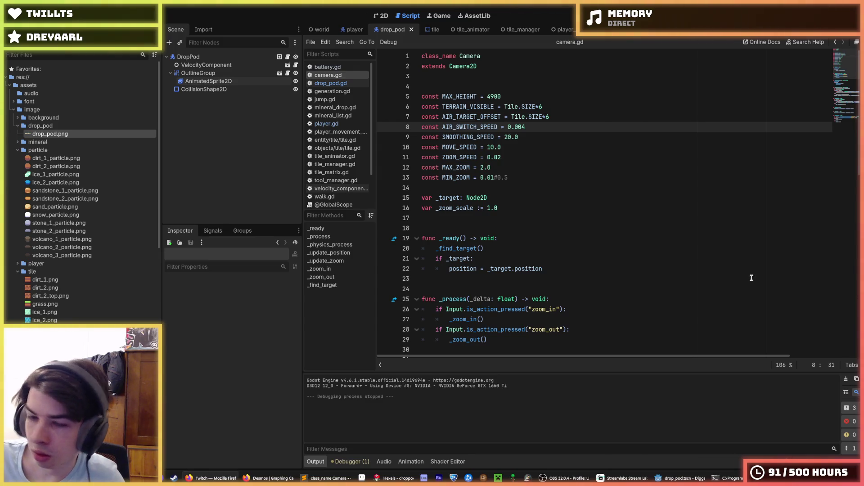
Delete the leftover #0.5 comment on MIN_ZOOM's line 13 and save camera.gd.
click(648, 227)
drag(515, 178, 494, 179)
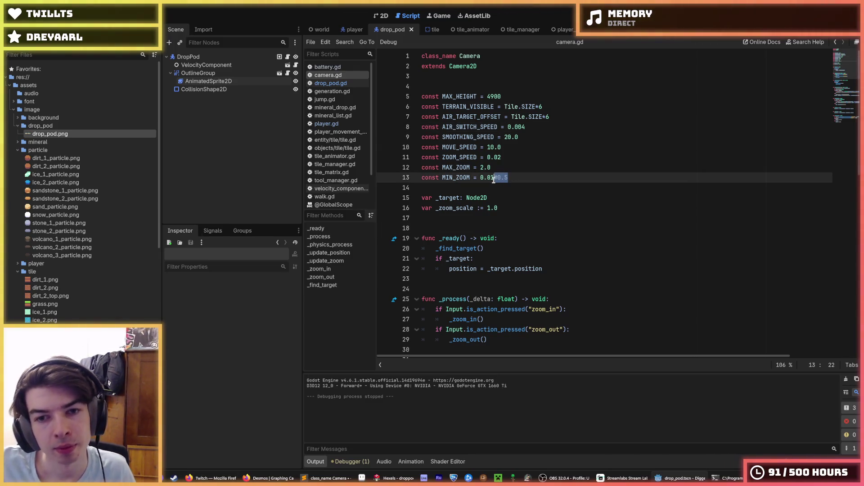
key(Delete)
key(ctrl+s)
Save the player and tile scripts and the tile scene.
click(353, 29)
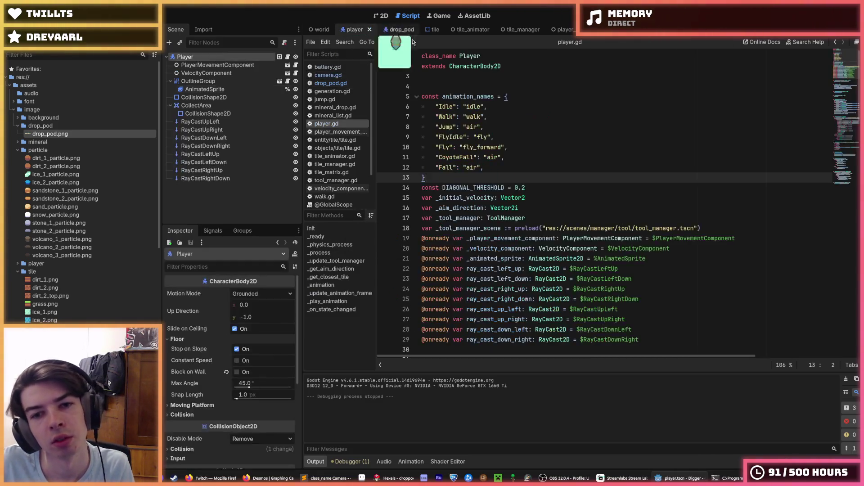
click(427, 30)
key(ctrl+s)
click(423, 117)
key(ctrl+s)
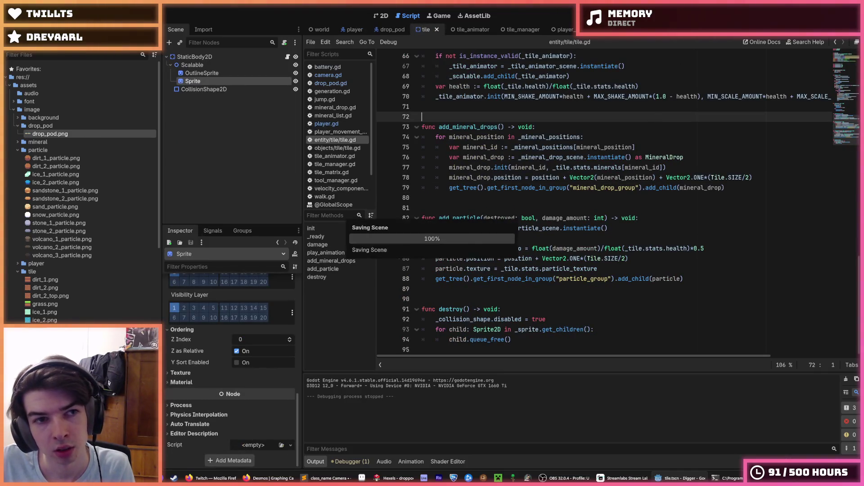
Close Hexels and the Godot editor, leaving the desktop.
key(alt+Tab)
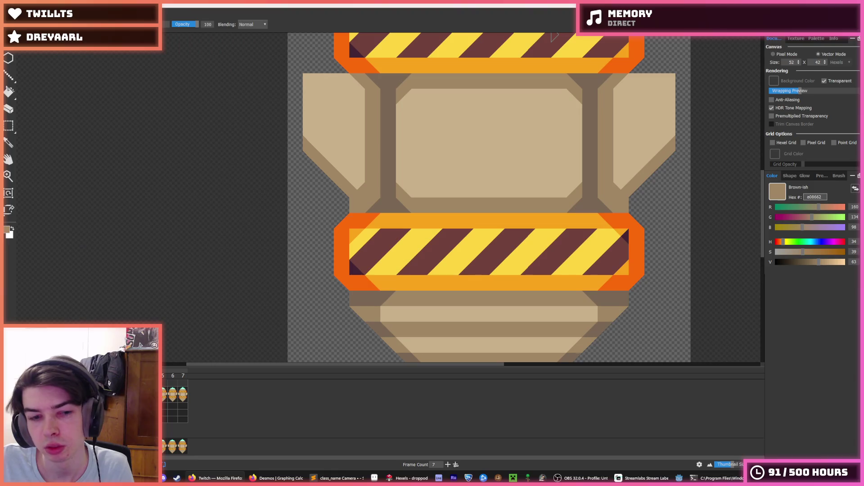
key(alt+F4)
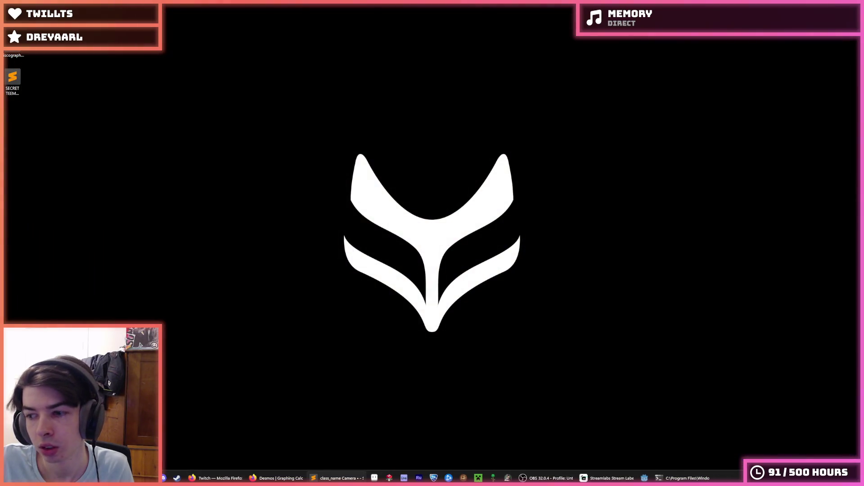
key(alt+F4)
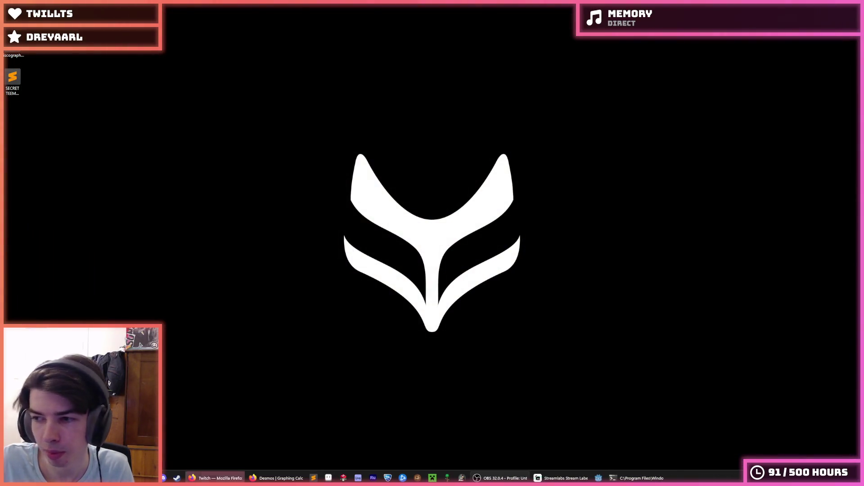